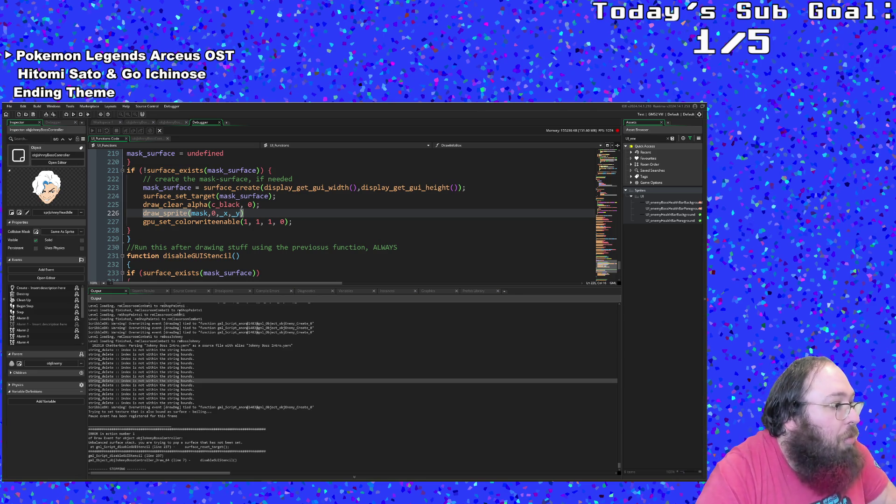
# - Replace the draw_clear_alpha and draw_sprite lines with gpu_set_colorwriteenable(true, true, true, false);
pyautogui.click(283, 245)
pyautogui.scroll(2, 282, 243)
pyautogui.scroll(-2, 282, 242)
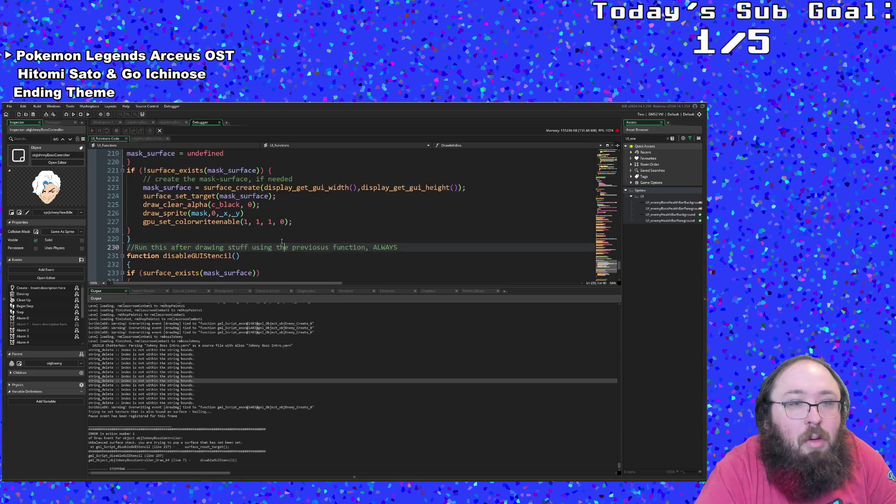
pyautogui.click(246, 229)
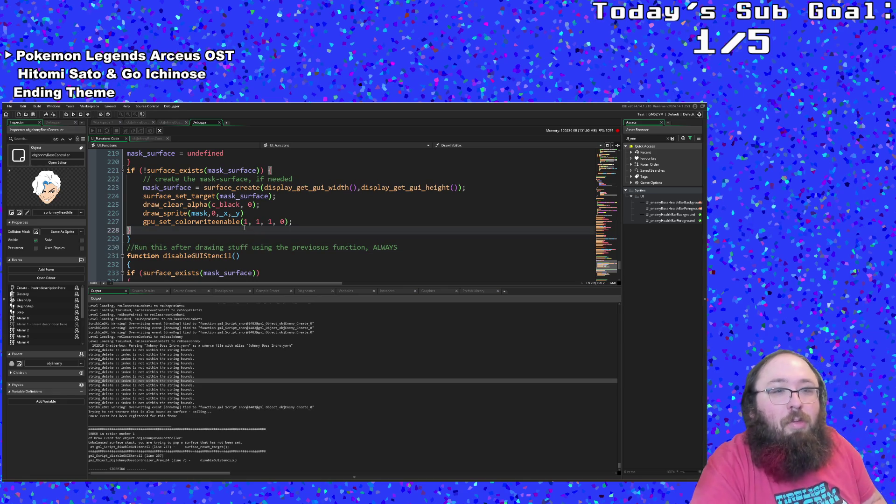
pyautogui.click(220, 204)
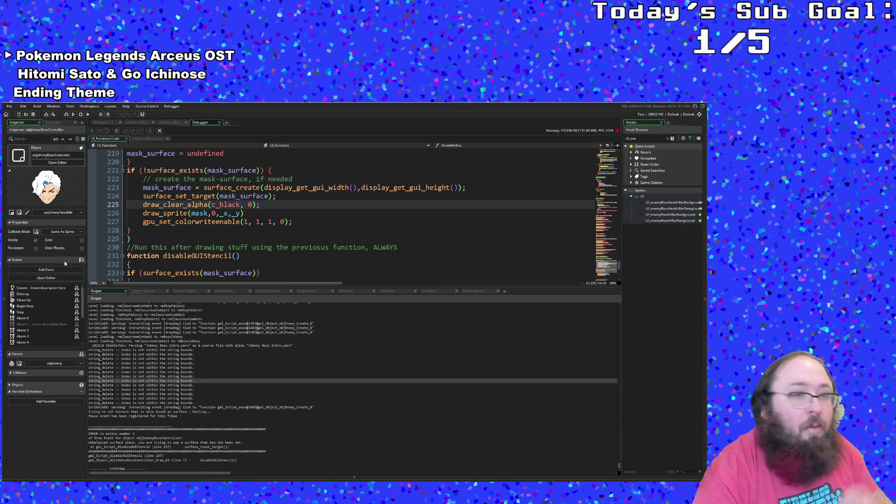
pyautogui.moveTo(293, 223); pyautogui.dragTo(224, 223)
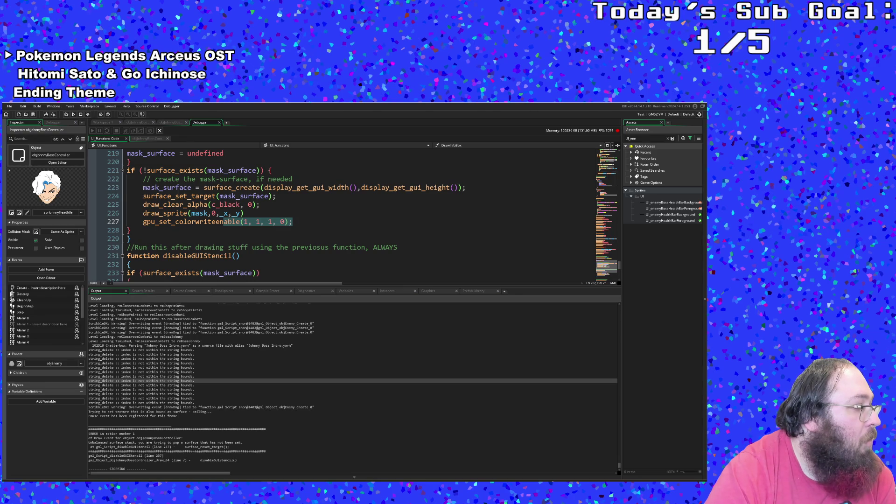
pyautogui.click(278, 196)
pyautogui.click(260, 204)
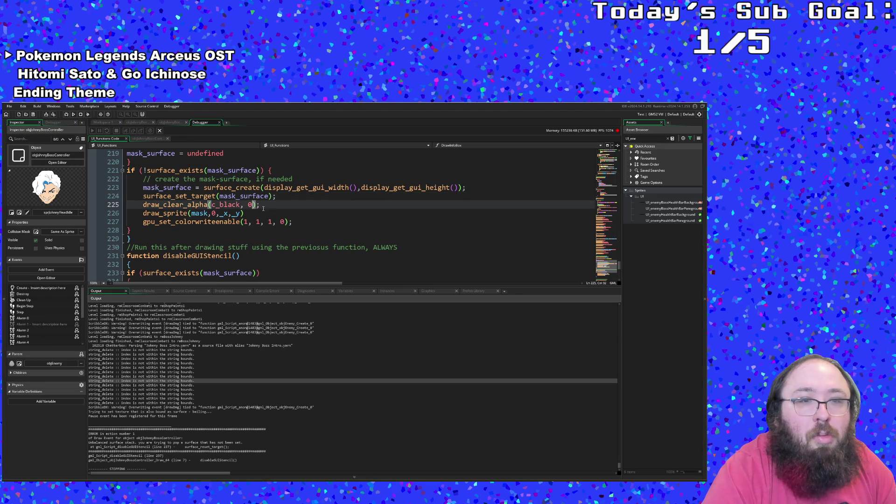
pyautogui.click(247, 214)
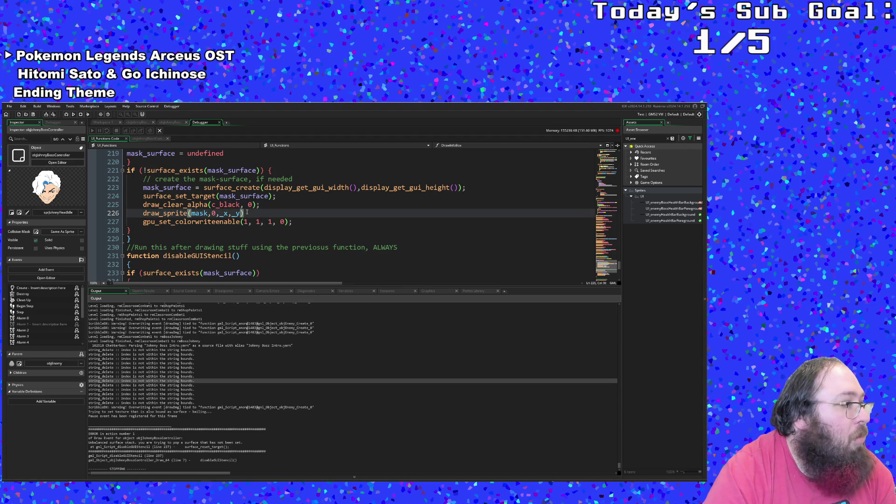
pyautogui.moveTo(247, 213); pyautogui.dragTo(122, 206)
pyautogui.write('gpu_set_colorwriteenable(true, true, true, false);')
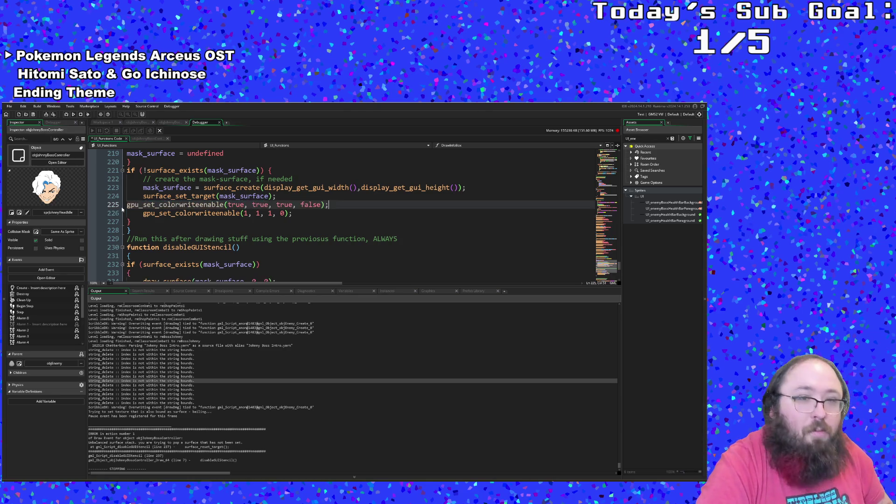
# - Indent the pasted gpu_set_colorwriteenable line to match the surrounding block
pyautogui.click(121, 206)
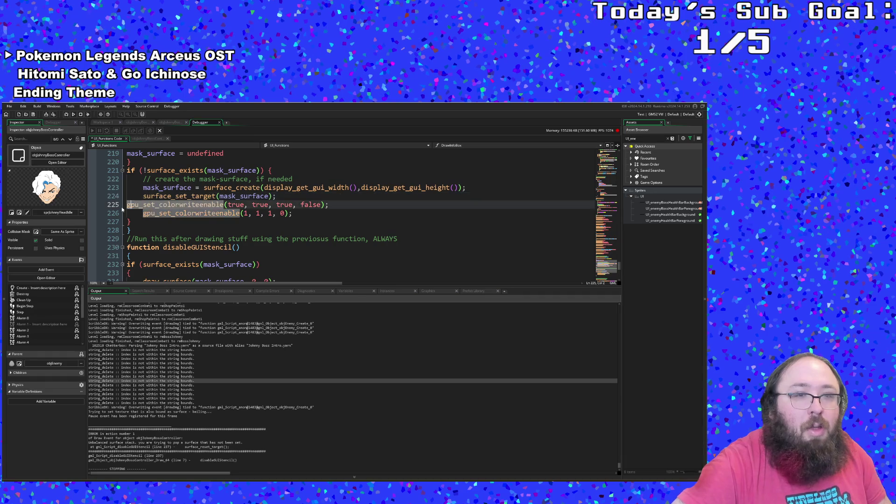
pyautogui.press('Tab')
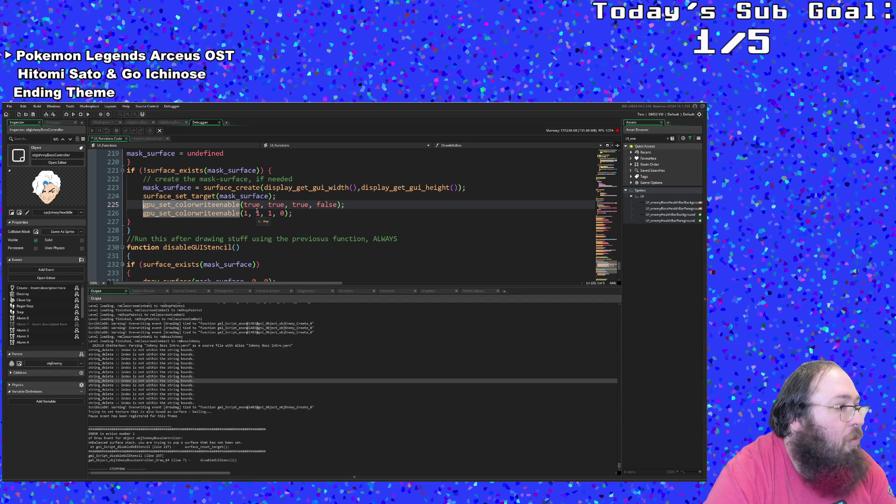
pyautogui.doubleClick(338, 204)
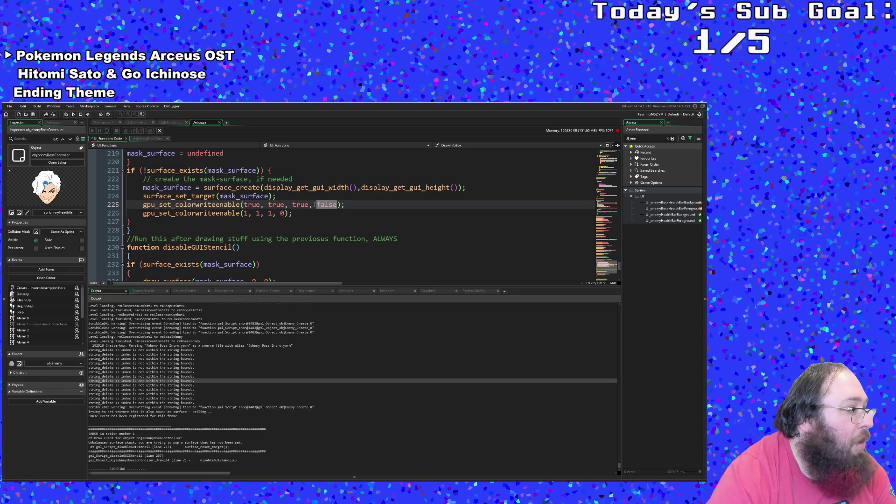
pyautogui.click(296, 213)
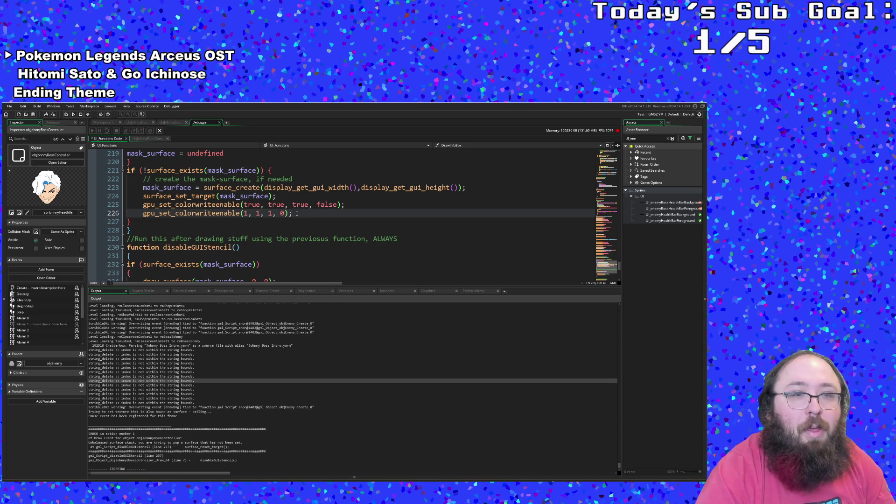
# - Insert an empty line right after surface_set_target(mask_surface)
pyautogui.scroll(-2, 296, 214)
pyautogui.scroll(2, 294, 213)
pyautogui.scroll(-2, 294, 212)
pyautogui.scroll(4, 295, 212)
pyautogui.scroll(-2, 294, 213)
pyautogui.scroll(2, 294, 213)
pyautogui.scroll(-2, 294, 213)
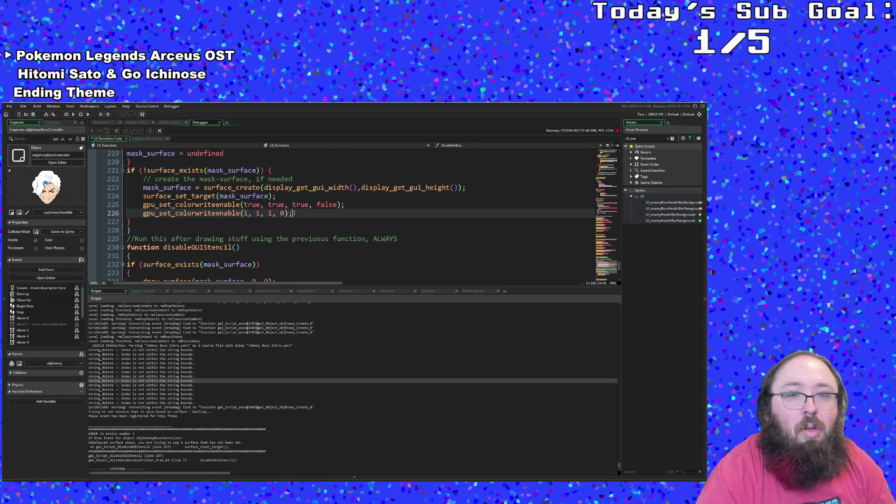
pyautogui.click(277, 197)
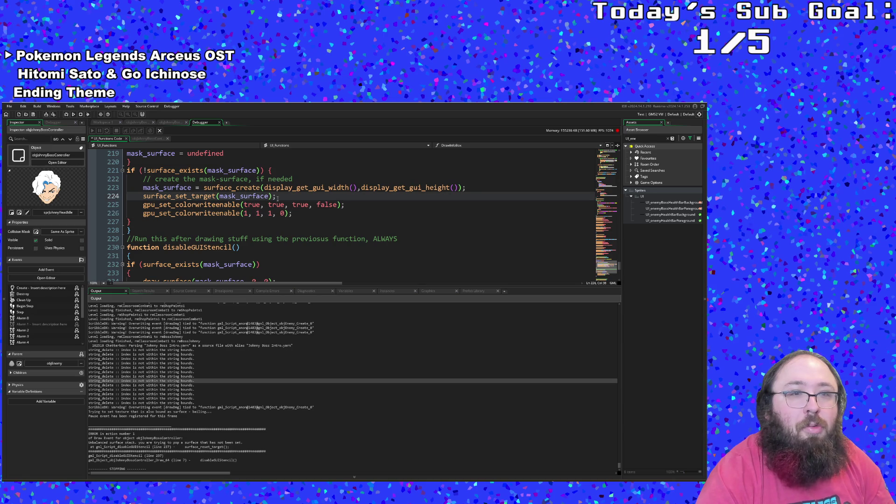
pyautogui.scroll(-2, 270, 220)
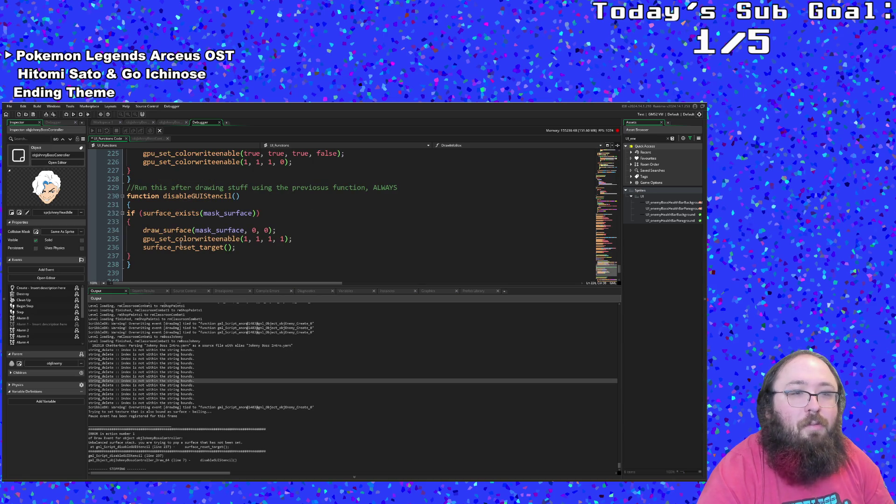
pyautogui.scroll(2, 181, 245)
pyautogui.press('Return')
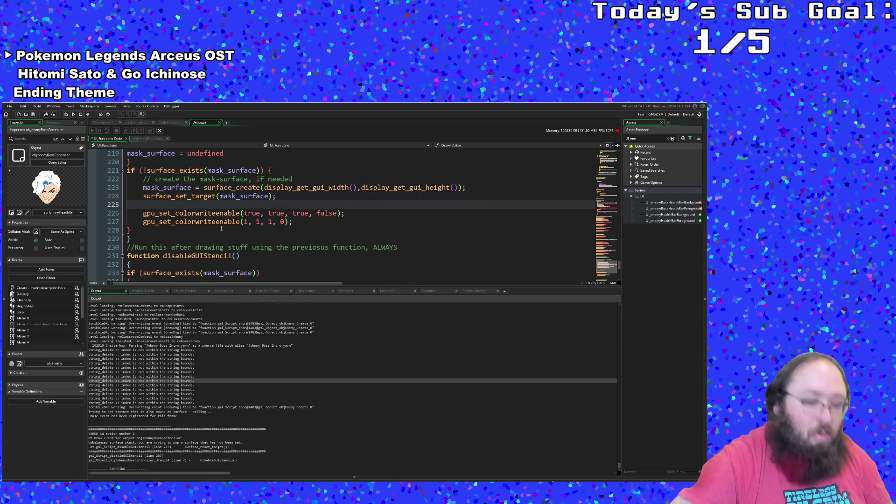
# - Write draw_sprite(mask,0,_x,_y) on the new line after surface_set_target
pyautogui.write('draw)')
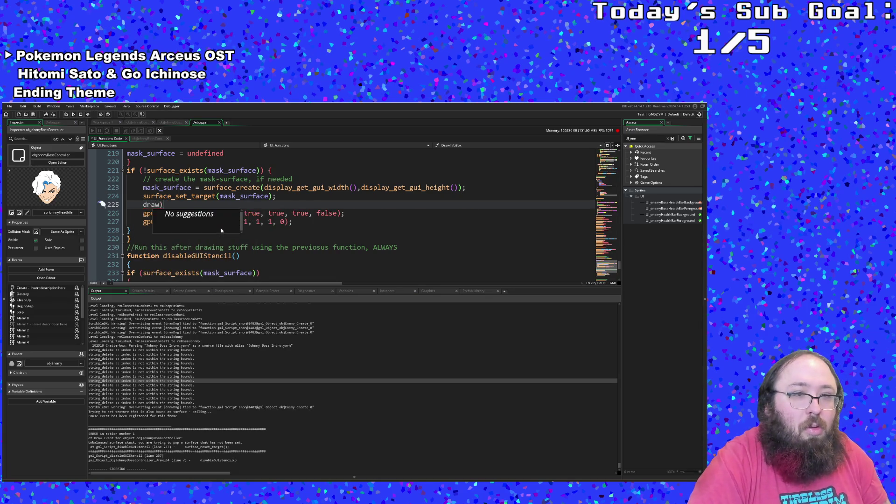
pyautogui.press('BackSpace')
pyautogui.write('_sprr')
pyautogui.press('BackSpace')
pyautogui.press('Return')
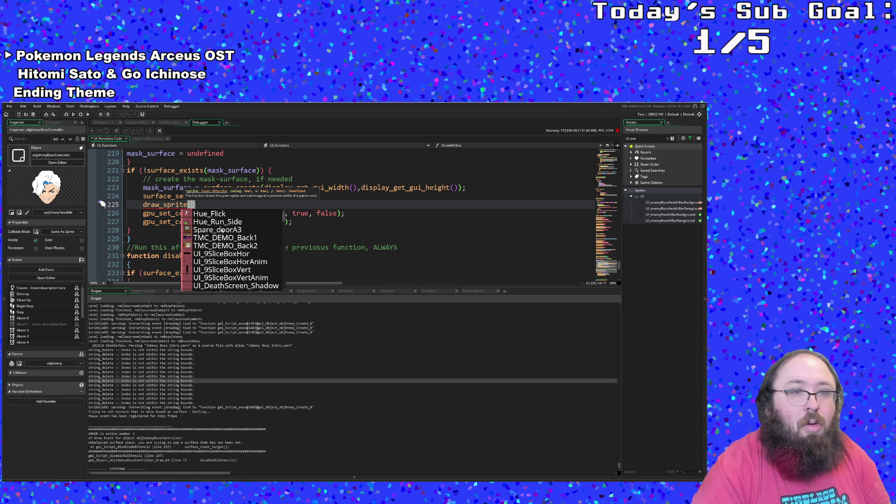
pyautogui.click(176, 196)
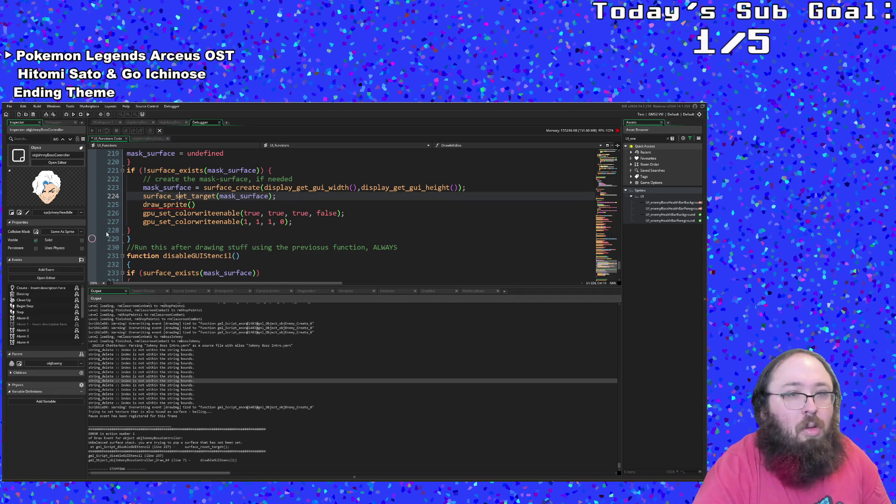
pyautogui.click(192, 205)
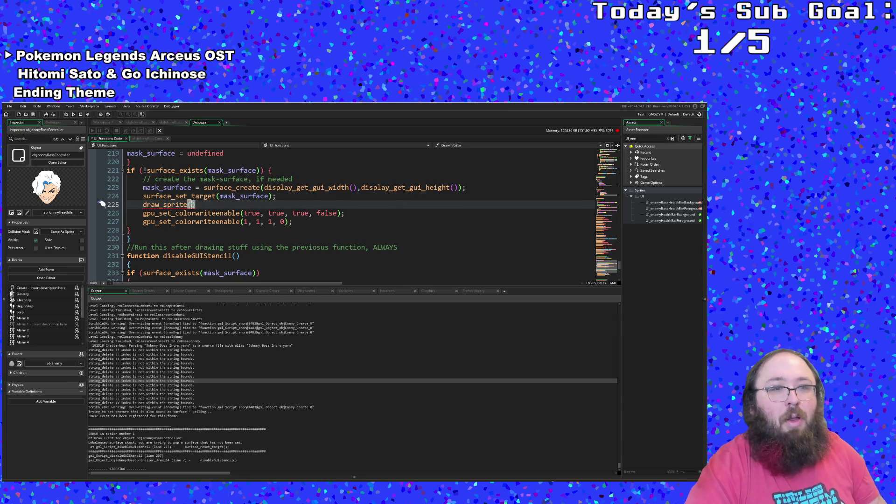
pyautogui.write('maks')
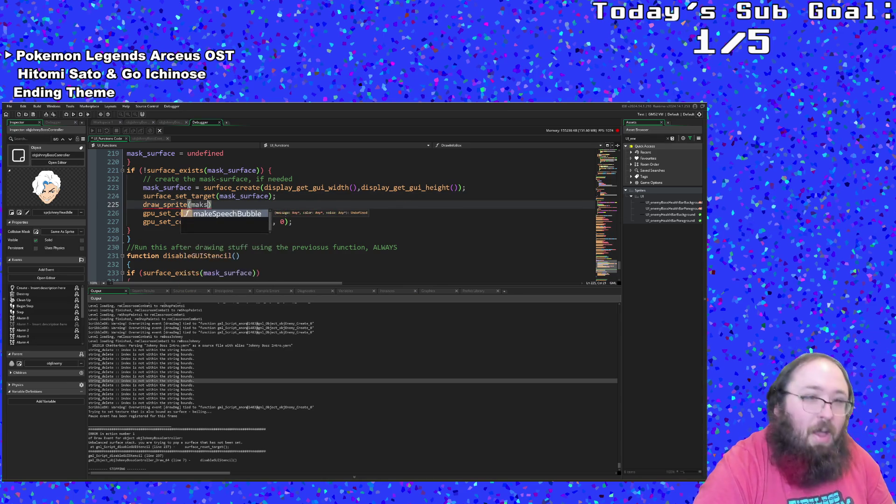
pyautogui.press('BackSpace')
pyautogui.write('sk,')
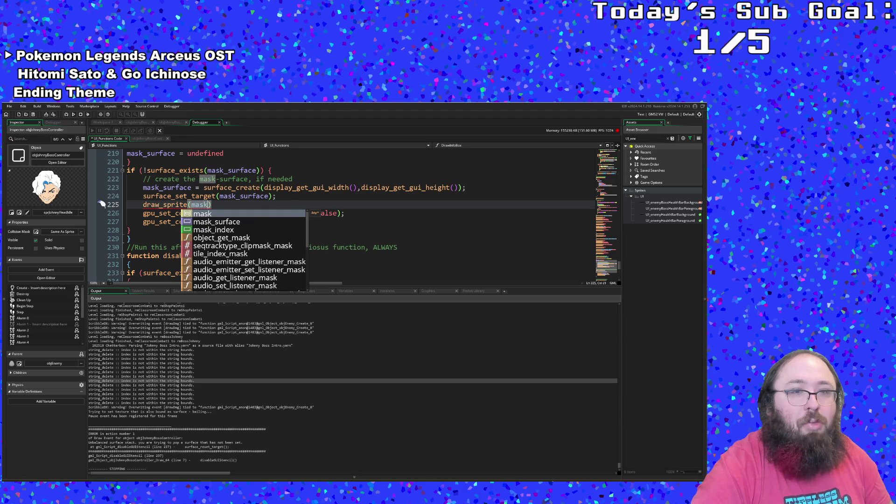
pyautogui.write('0')
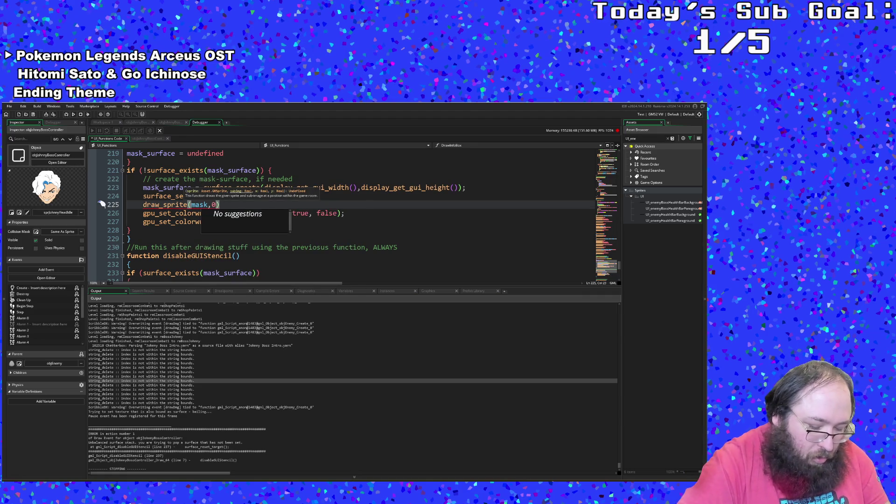
pyautogui.write(',_x,_y')
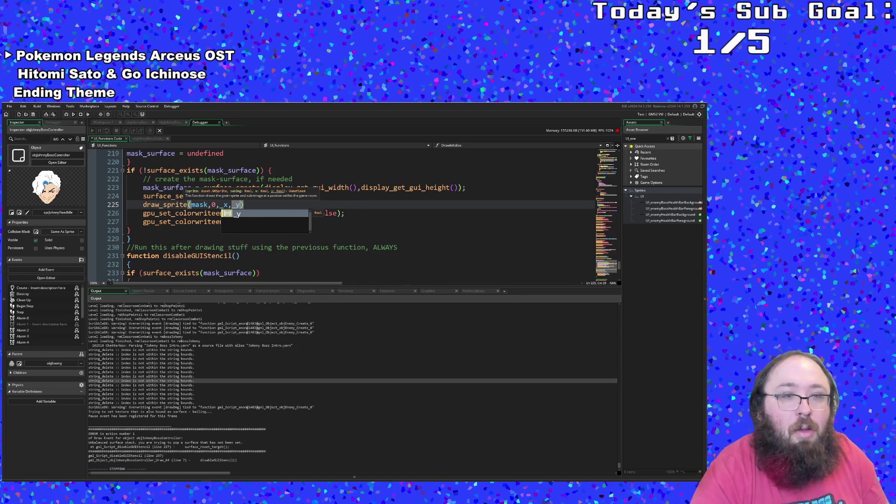
pyautogui.click(172, 213)
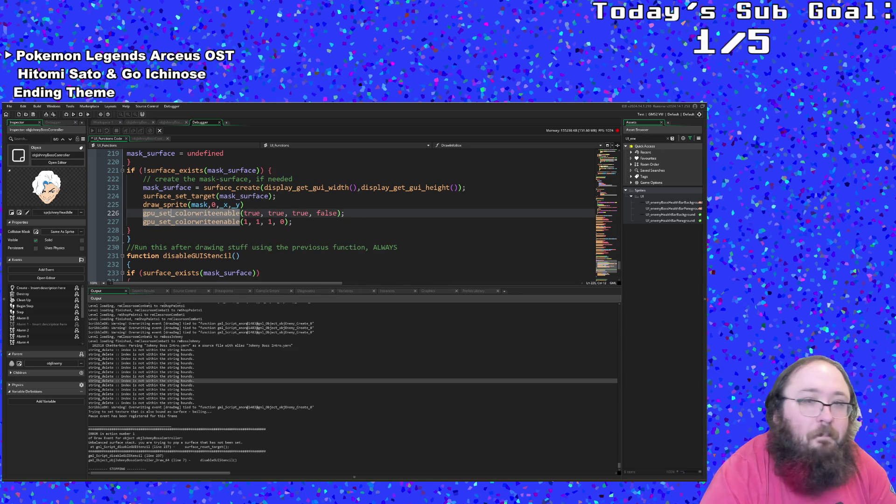
# - Check the _y argument, then select the two colour-write-enable lines
pyautogui.click(232, 204)
pyautogui.press('Right')
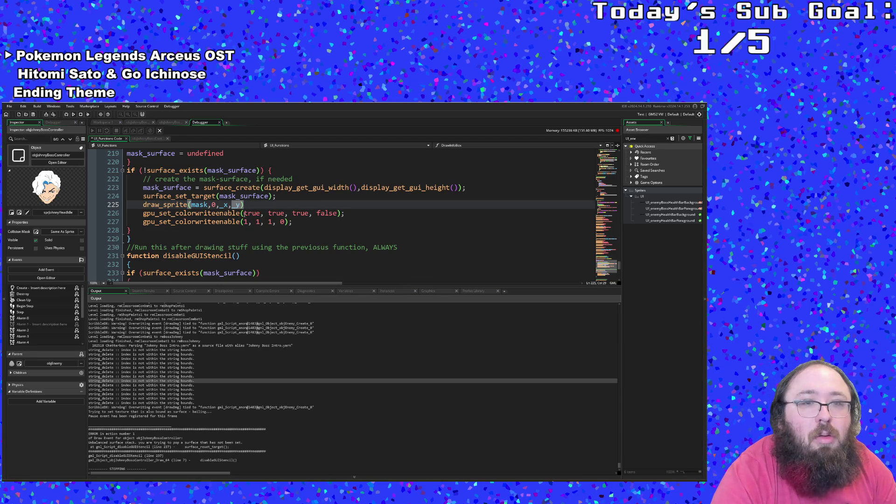
pyautogui.press('Left')
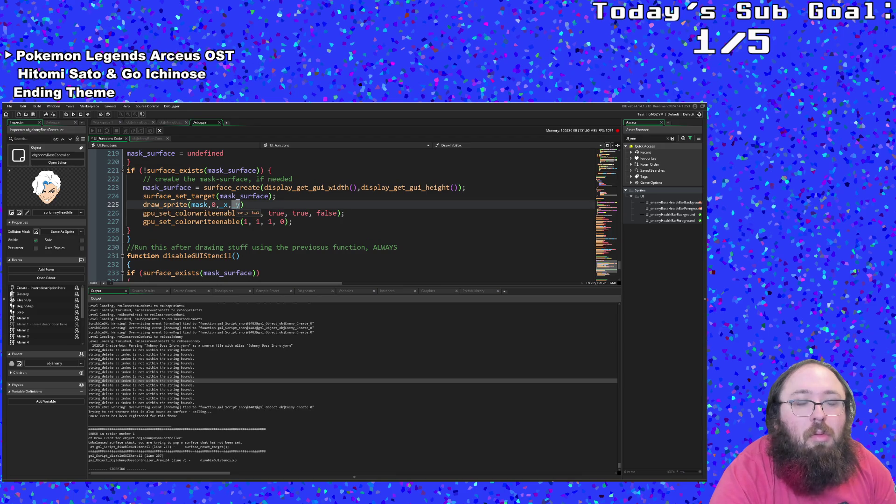
pyautogui.moveTo(233, 218)
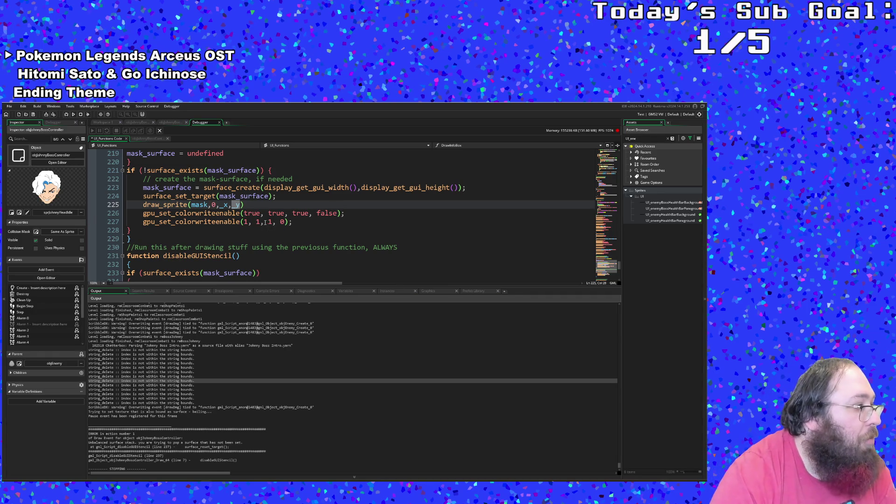
pyautogui.click(297, 222)
pyautogui.moveTo(297, 222)
pyautogui.mouseDown()
pyautogui.moveTo(127, 214)
pyautogui.moveTo(105, 222)
pyautogui.mouseUp()
pyautogui.hotkey('ctrl', 'c')
# - Cut the colour-write-disable line and paste it at the top of disableGUIStencil's if block
pyautogui.rightClick(160, 228)
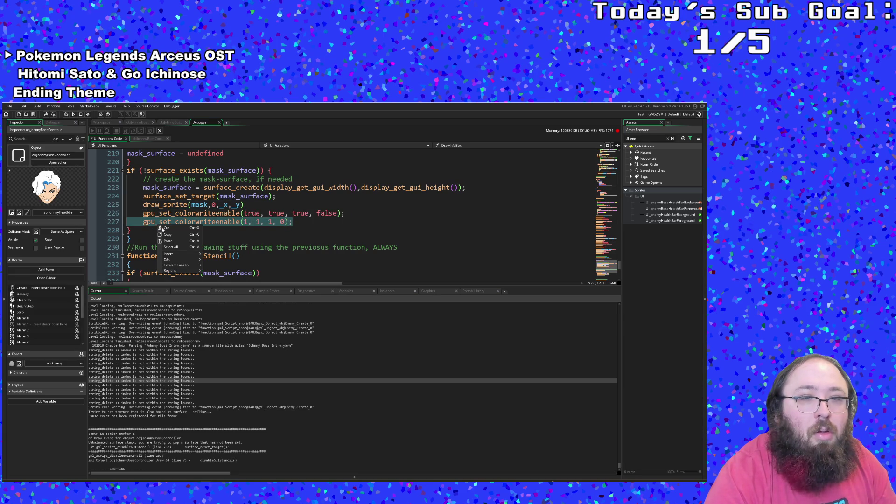
pyautogui.click(164, 229)
pyautogui.press('BackSpace')
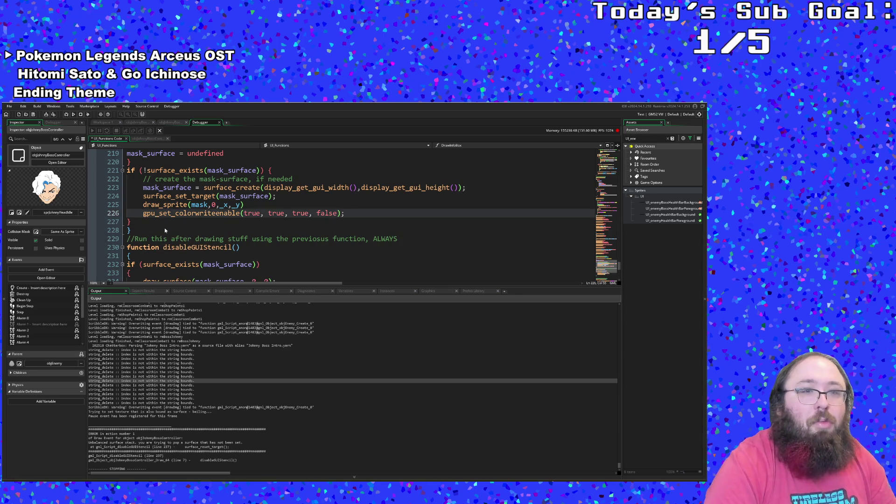
pyautogui.scroll(-2, 165, 231)
pyautogui.click(168, 224)
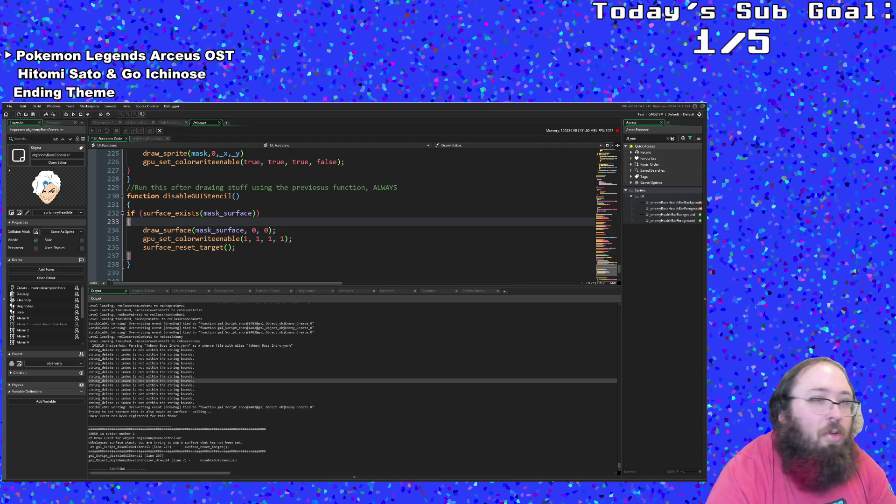
pyautogui.moveTo(165, 242)
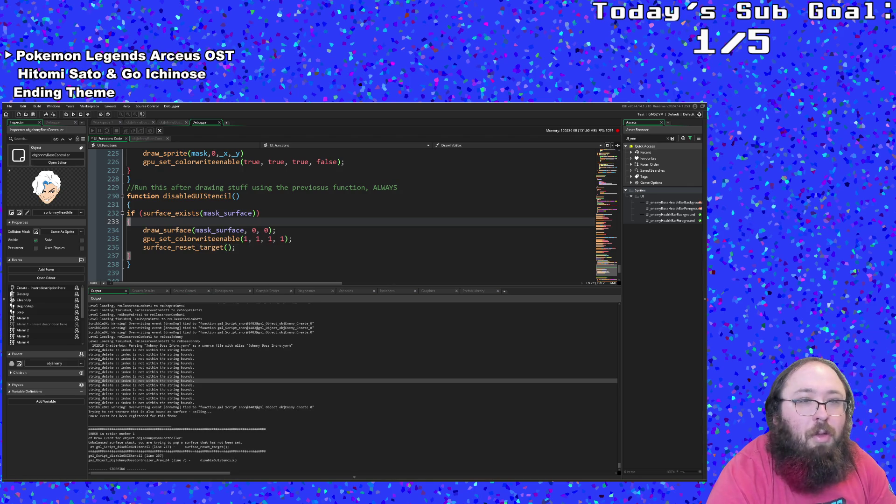
pyautogui.click(144, 223)
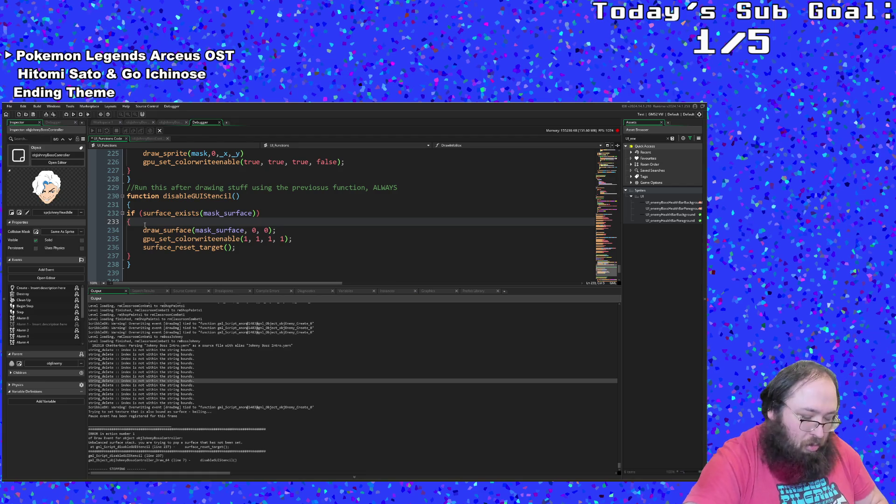
pyautogui.press('Return')
pyautogui.hotkey('ctrl', 'v')
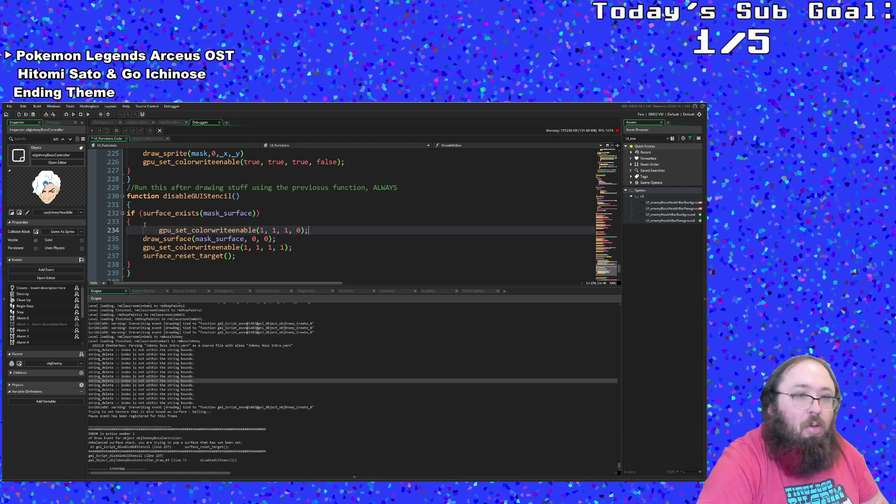
pyautogui.press('Home')
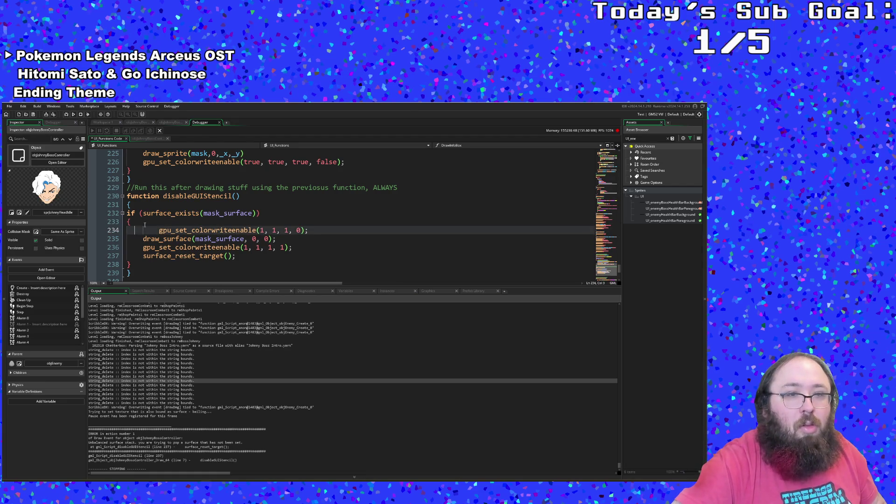
pyautogui.press('BackSpace')
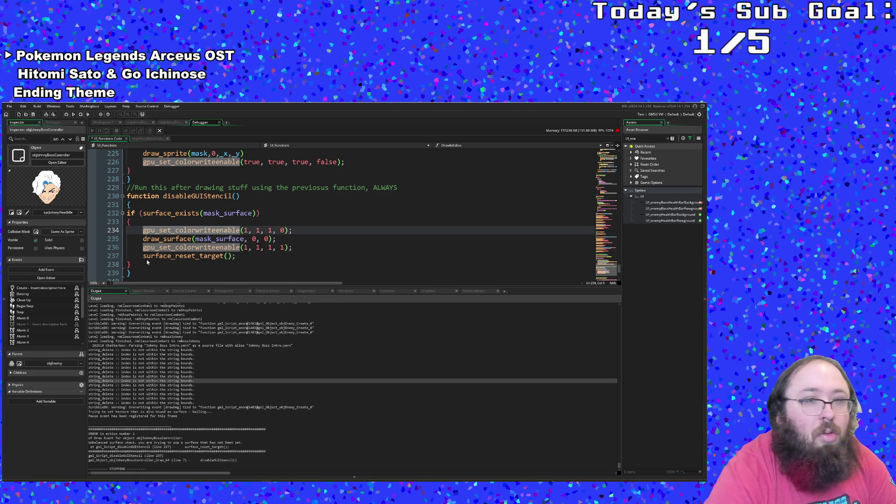
# - Paste surface_reset_target() and draw_surface(surf, yourX, yourY) after the target reset line
pyautogui.click(239, 256)
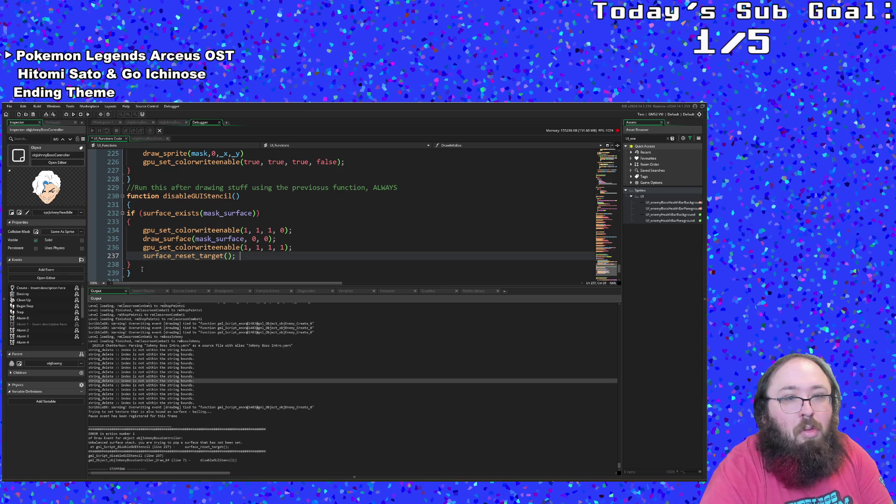
pyautogui.press('Return')
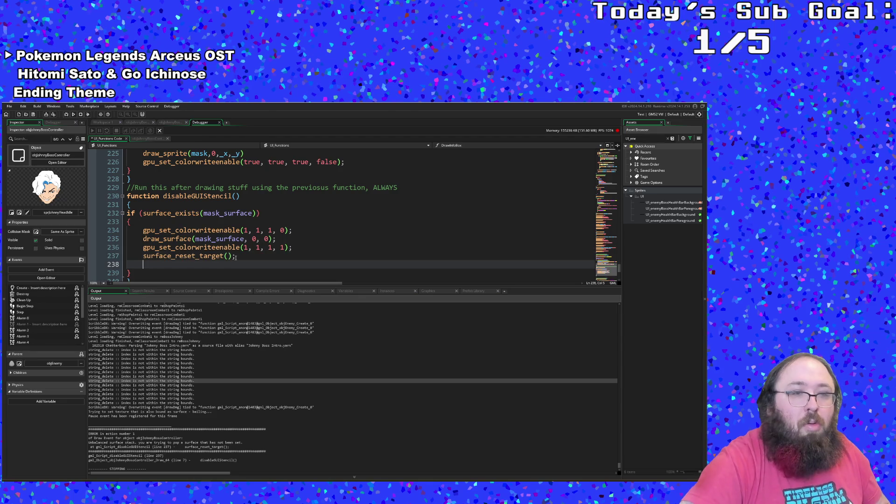
pyautogui.hotkey('ctrl', 'v')
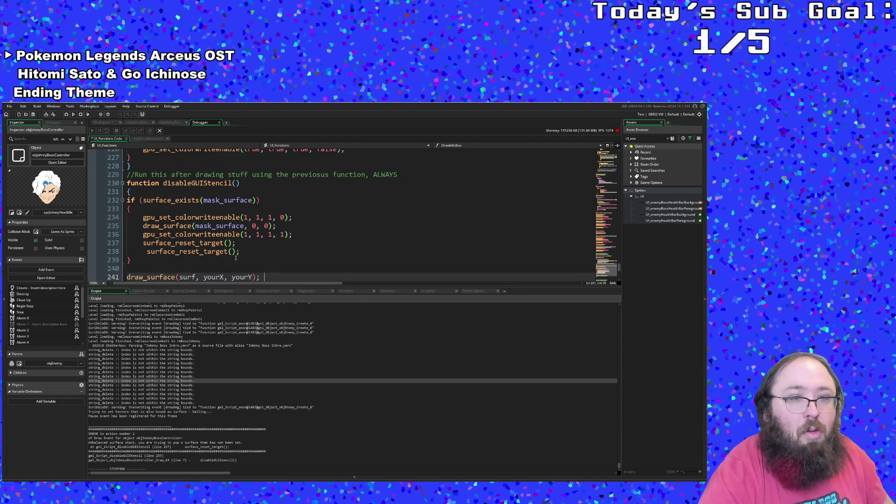
pyautogui.scroll(-2, 236, 258)
# - Remove the stray closing brace, leftover indentation and the duplicate surface_reset_target line
pyautogui.click(127, 208)
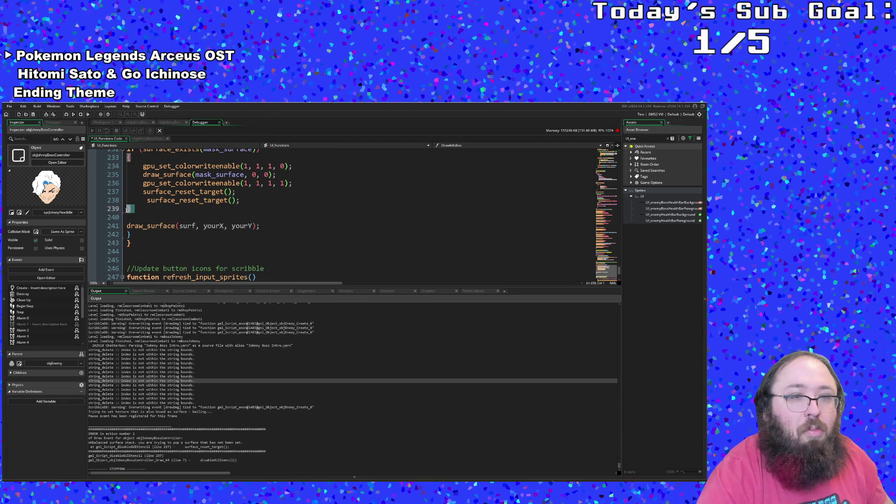
pyautogui.press('BackSpace')
pyautogui.press('BackSpace')
pyautogui.press('Delete')
pyautogui.press('Right')
pyautogui.press('Left')
pyautogui.press('Home')
pyautogui.press('BackSpace')
pyautogui.press('Down')
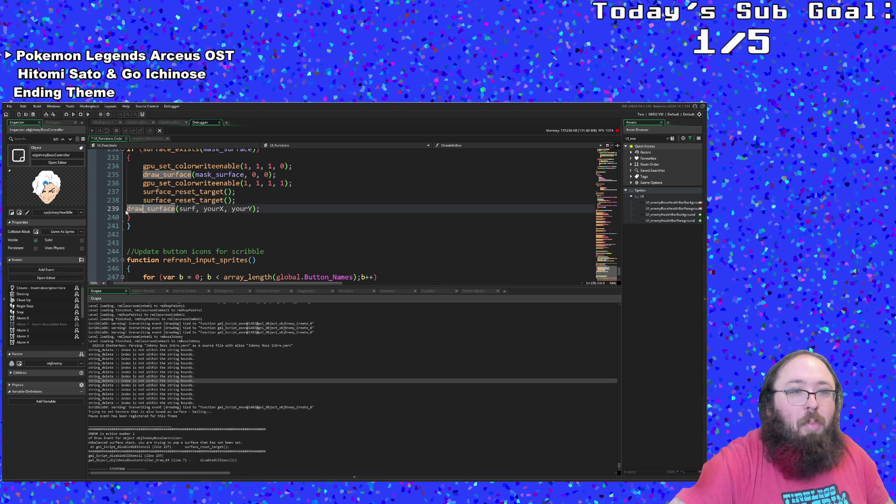
pyautogui.press('Up')
pyautogui.press('End')
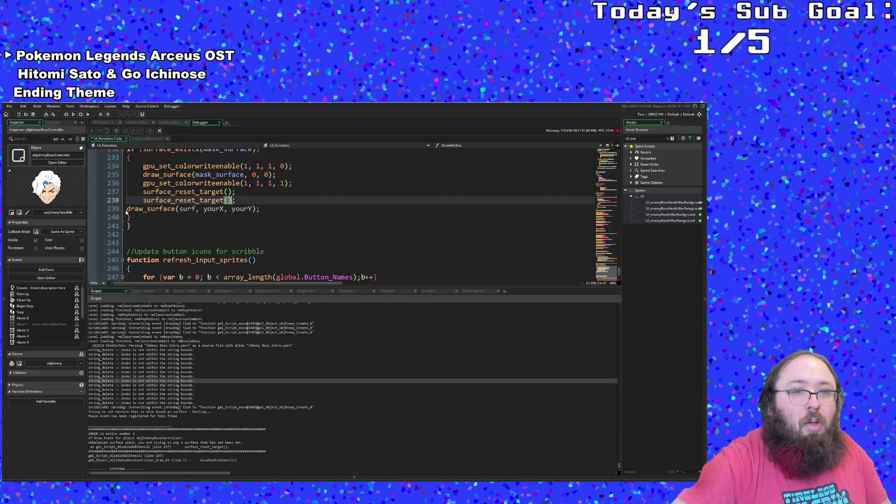
pyautogui.press('BackSpace')
pyautogui.press('BackSpace')
pyautogui.press('BackSpace')
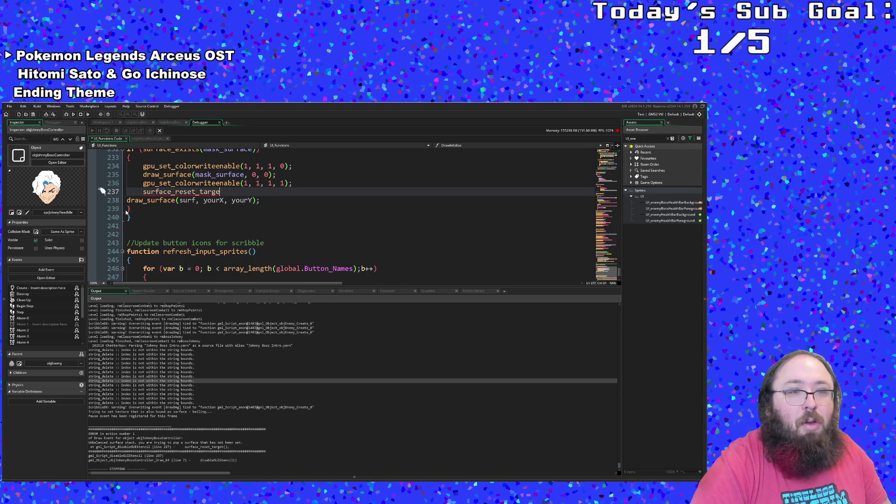
pyautogui.write('t')
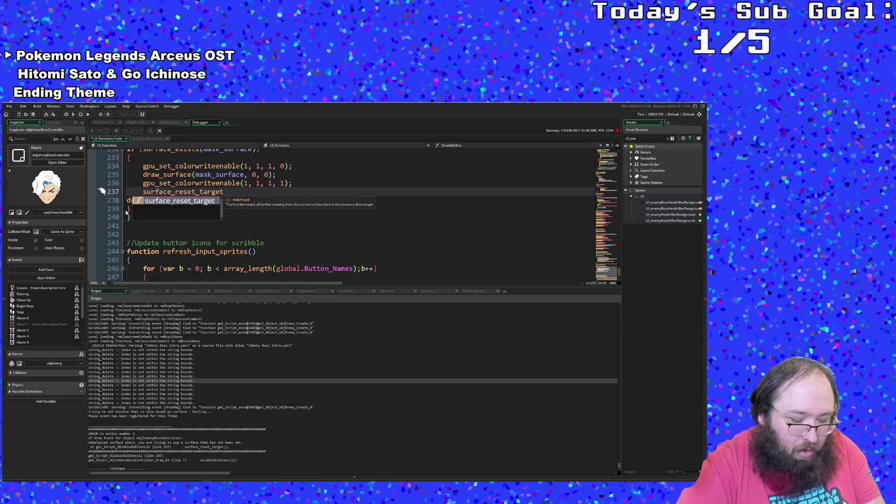
pyautogui.write('();')
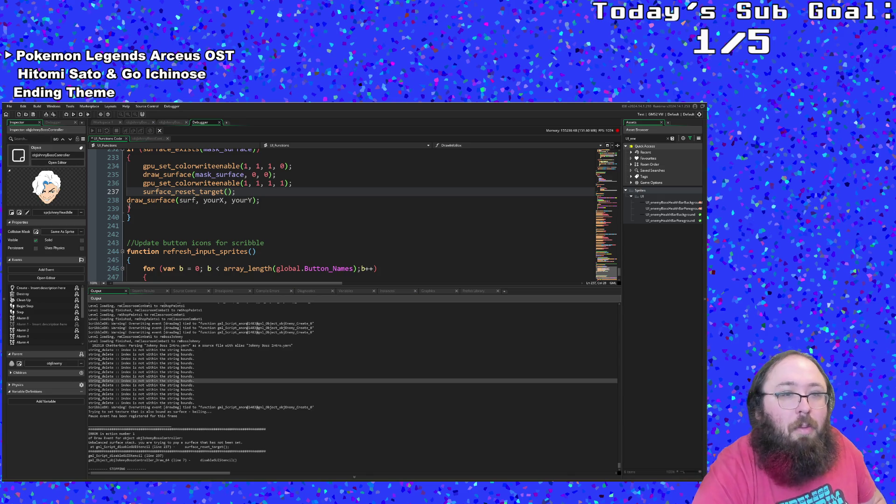
pyautogui.click(127, 201)
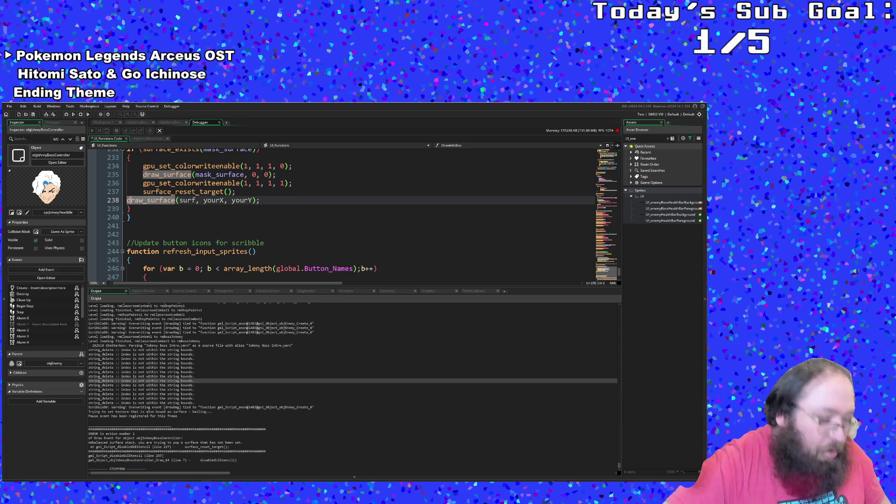
# - Indent draw_surface and set its arguments to mask_surface, _x, _y
pyautogui.press('Tab')
pyautogui.press('Right')
pyautogui.press('Right')
pyautogui.press('Right')
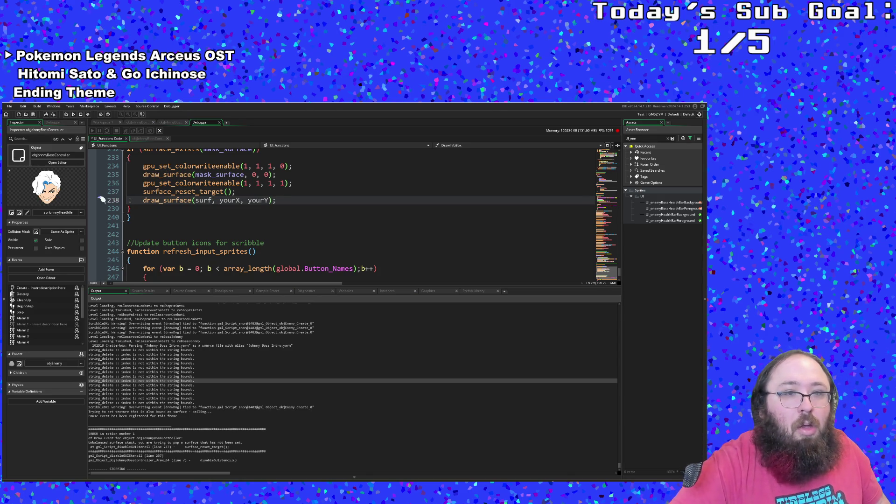
pyautogui.press('Delete')
pyautogui.press('BackSpace')
pyautogui.press('BackSpace')
pyautogui.press('BackSpace')
pyautogui.write('mask')
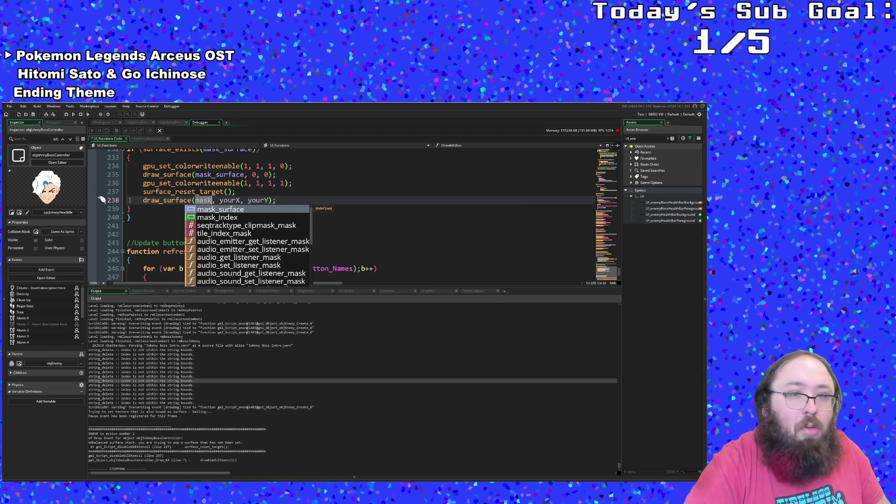
pyautogui.press('Return')
pyautogui.press('Right')
pyautogui.press('Right')
pyautogui.press('Right')
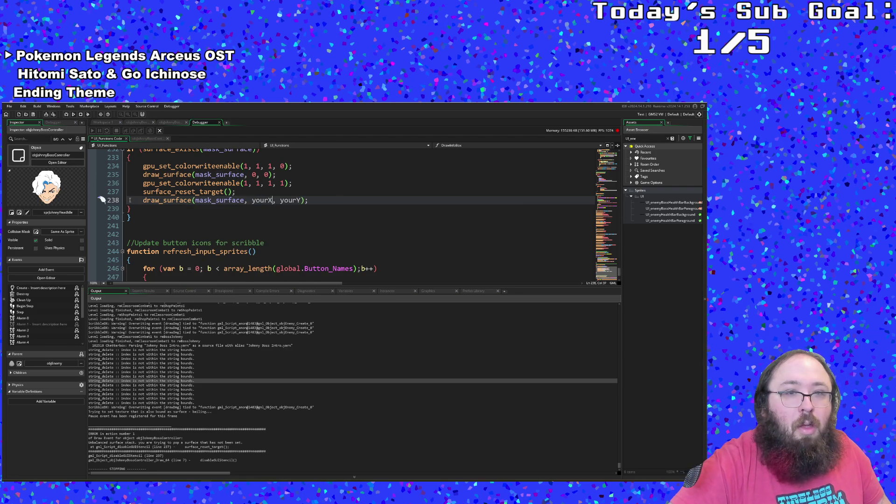
pyautogui.press('BackSpace')
pyautogui.press('BackSpace')
pyautogui.press('BackSpace')
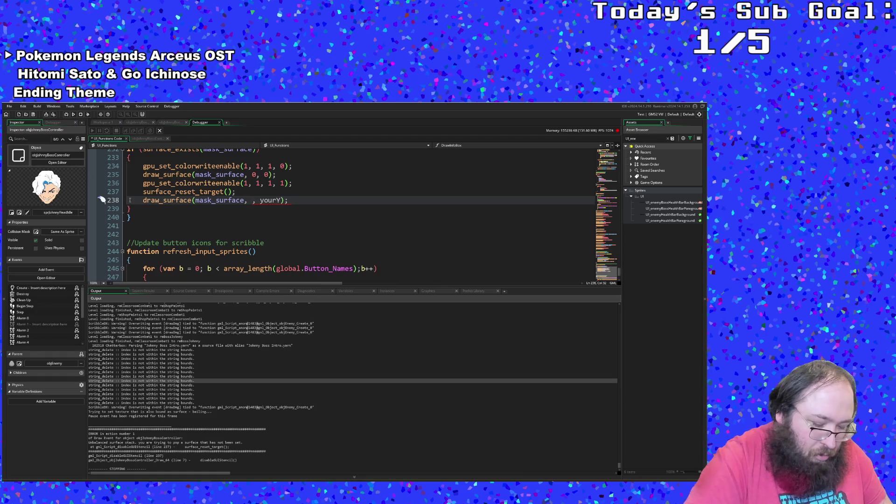
pyautogui.write('_x')
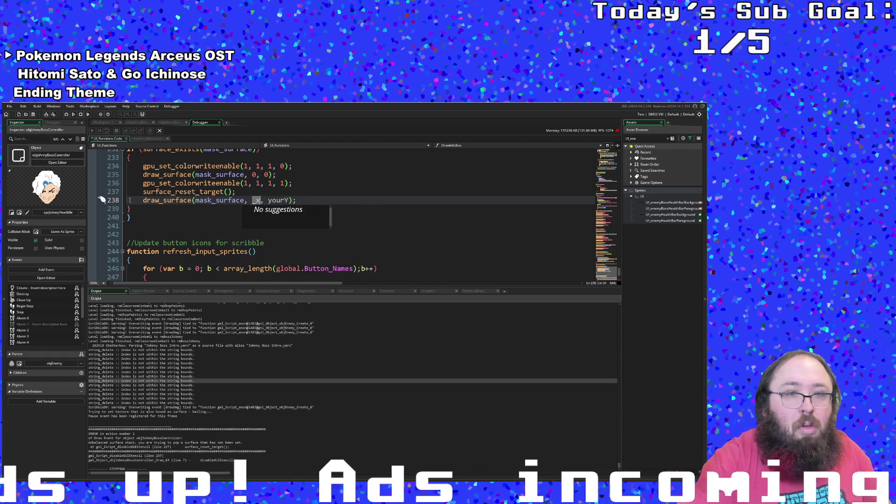
pyautogui.press('Right')
pyautogui.press('Right')
pyautogui.press('Right')
pyautogui.press('Right')
pyautogui.press('Right')
pyautogui.press('BackSpace')
pyautogui.press('BackSpace')
pyautogui.press('BackSpace')
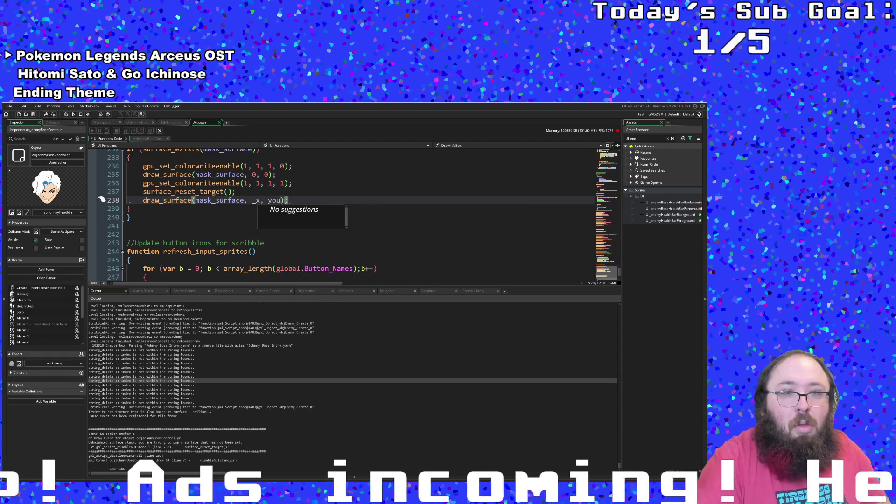
pyautogui.write('_y')
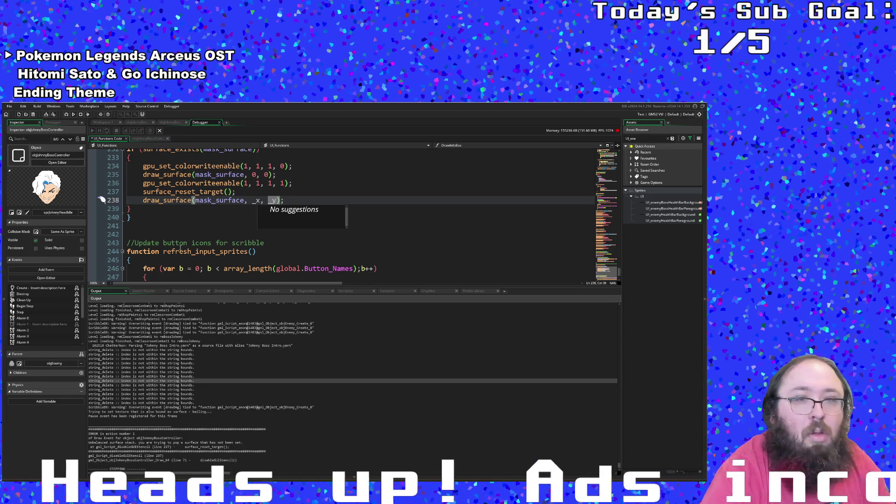
pyautogui.press('Escape')
pyautogui.press('Down')
pyautogui.press('Down')
pyautogui.scroll(2, 233, 217)
pyautogui.scroll(-2, 233, 217)
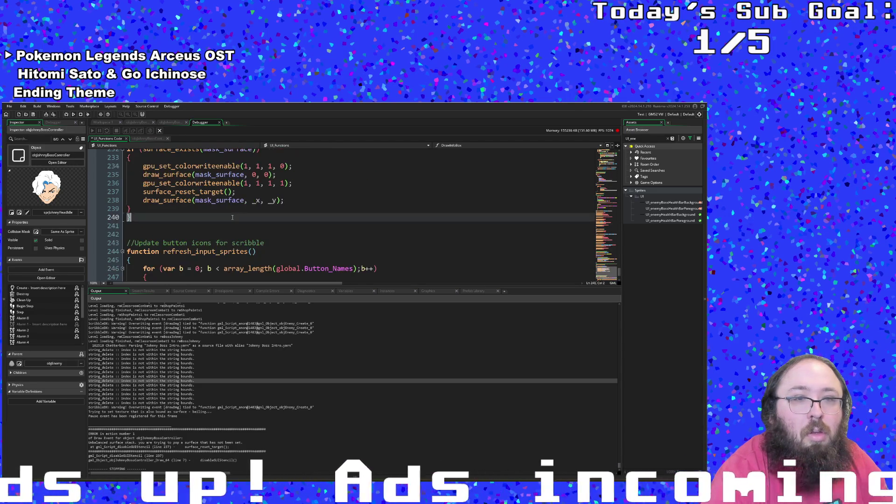
# - Replace draw_surface's _x and _y position arguments with 0
pyautogui.doubleClick(256, 201)
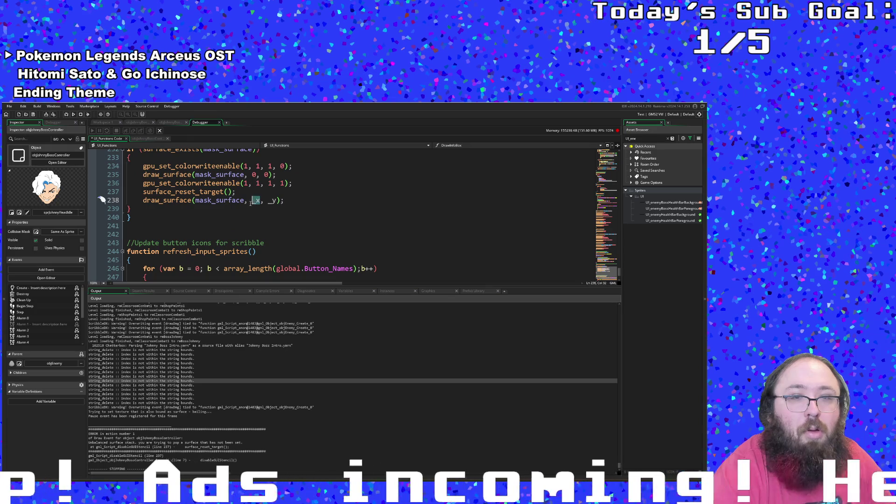
pyautogui.write('0')
pyautogui.press('Right')
pyautogui.press('Right')
pyautogui.press('Right')
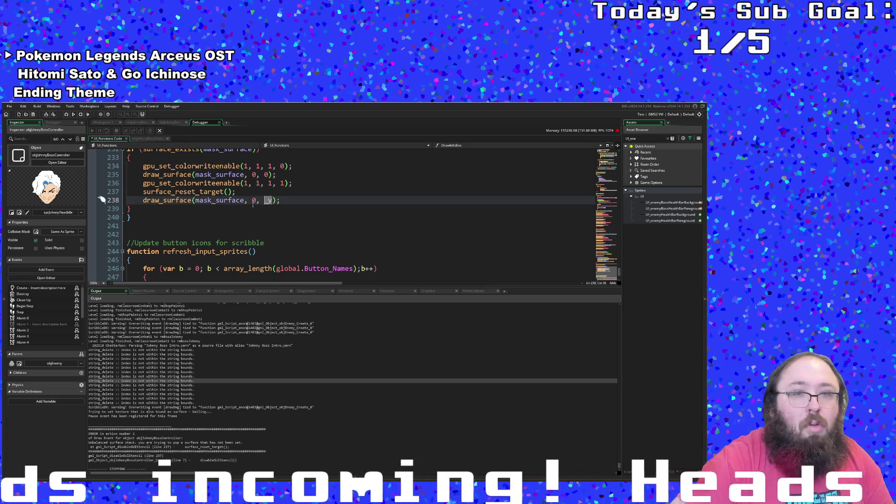
pyautogui.press('BackSpace')
pyautogui.write('0')
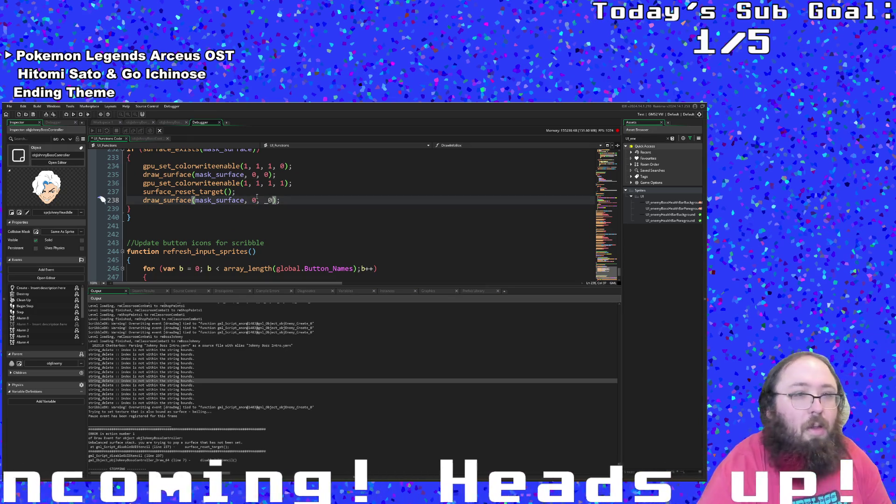
pyautogui.scroll(2, 256, 197)
pyautogui.scroll(-2, 258, 197)
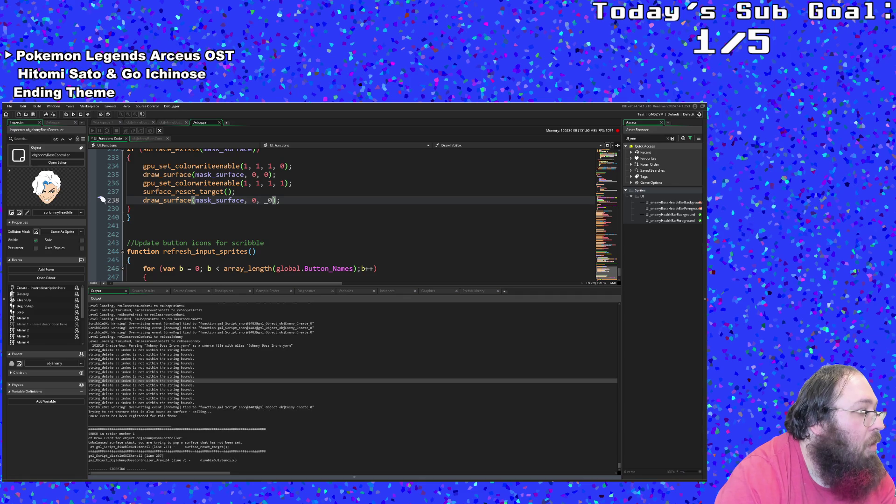
pyautogui.click(224, 218)
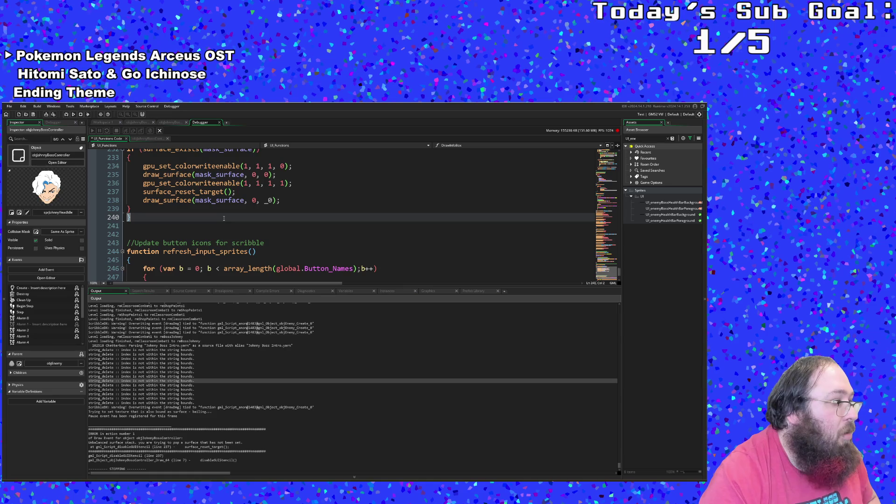
pyautogui.scroll(2, 224, 218)
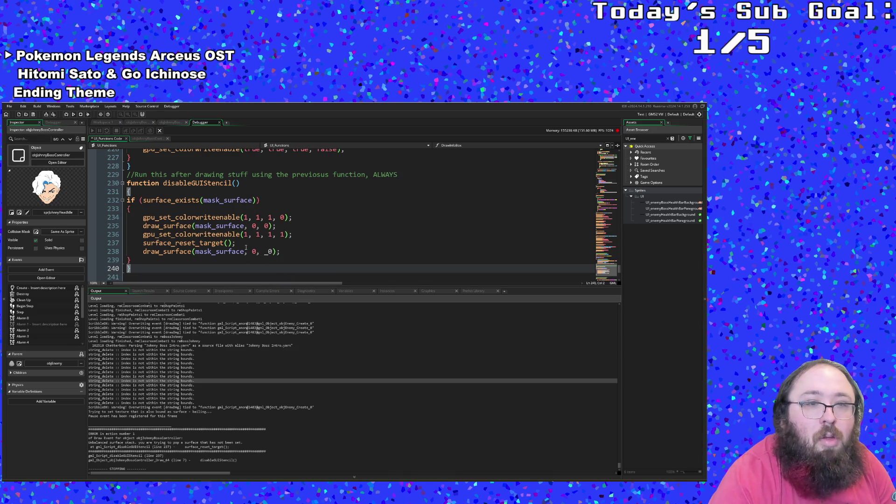
pyautogui.scroll(-4, 245, 248)
# - Add draw_clear_alpha(c_black, 0); on a new line after surface_set_target(mask_surface)
pyautogui.scroll(8, 245, 248)
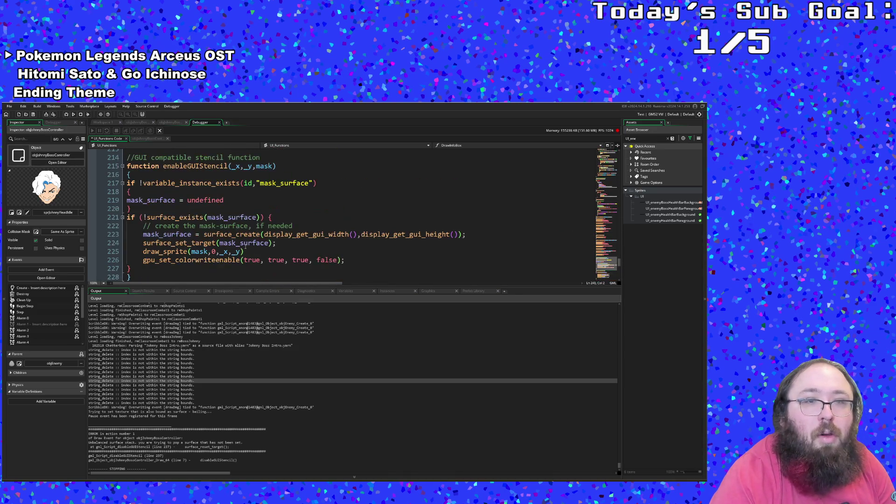
pyautogui.click(237, 243)
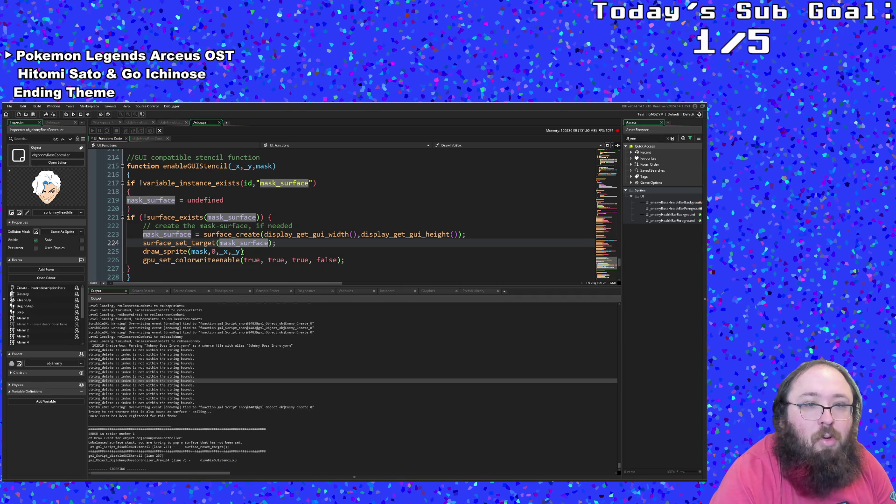
pyautogui.click(279, 244)
pyautogui.press('Return')
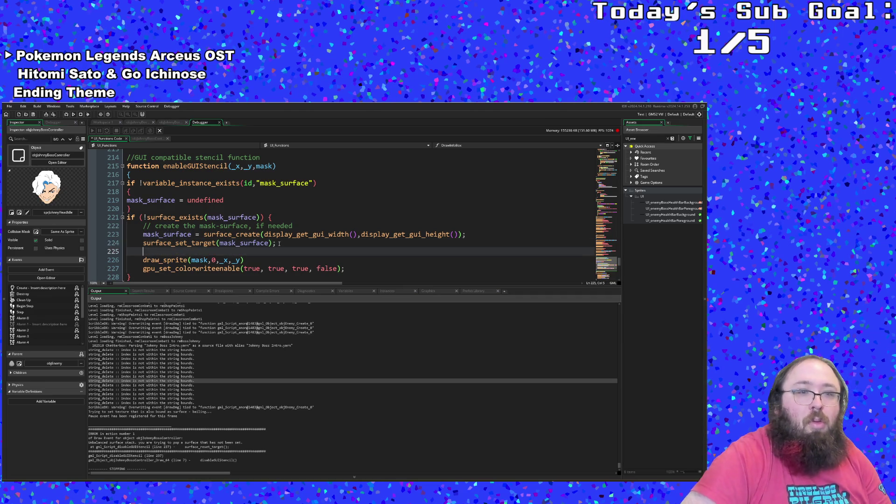
pyautogui.write('draw_clear_alpha(c_black, 0);')
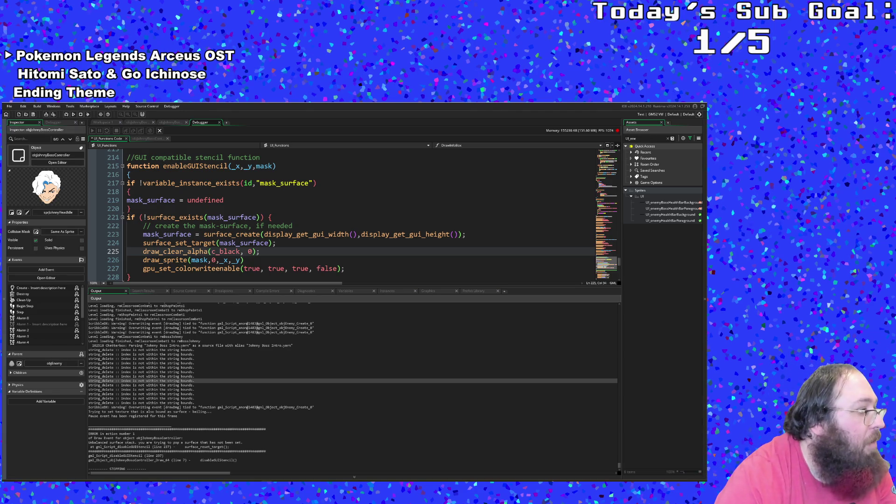
pyautogui.click(206, 252)
pyautogui.scroll(-6, 206, 252)
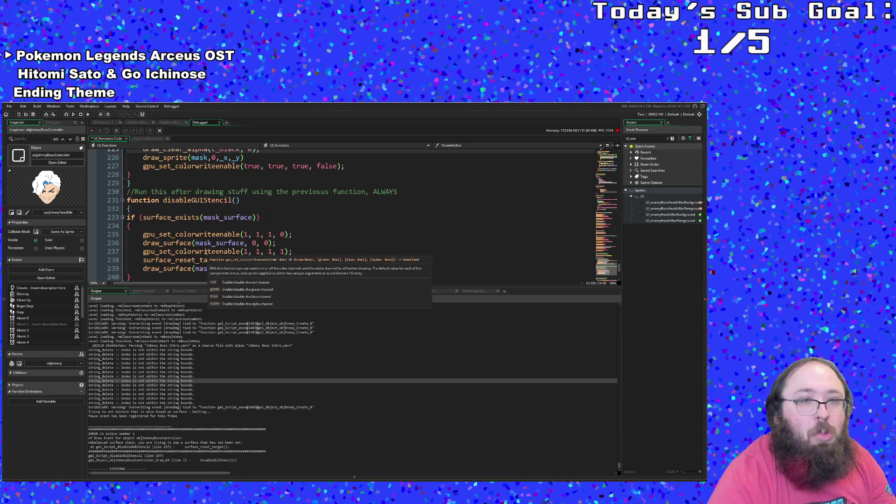
pyautogui.scroll(2, 199, 253)
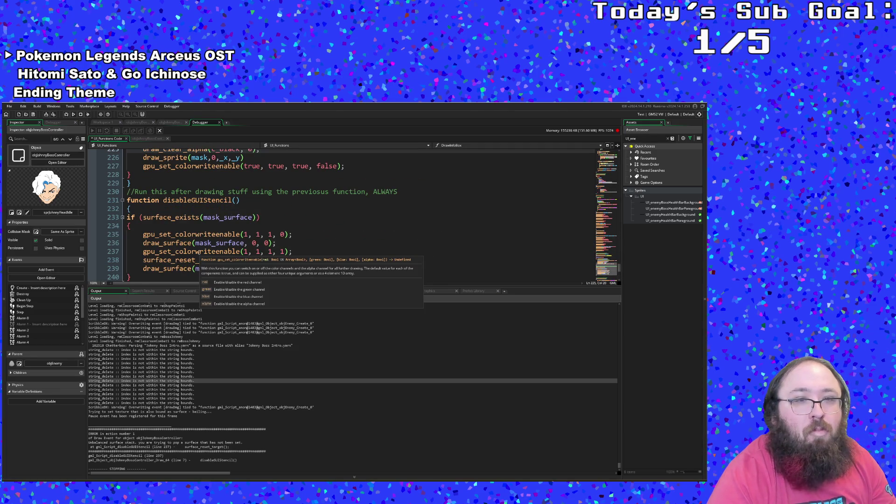
pyautogui.scroll(-2, 199, 256)
pyautogui.scroll(2, 199, 256)
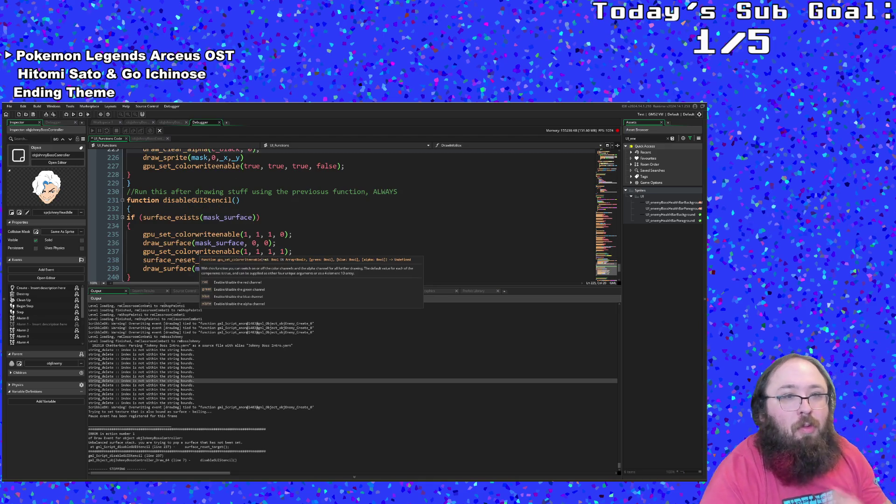
pyautogui.scroll(2, 191, 259)
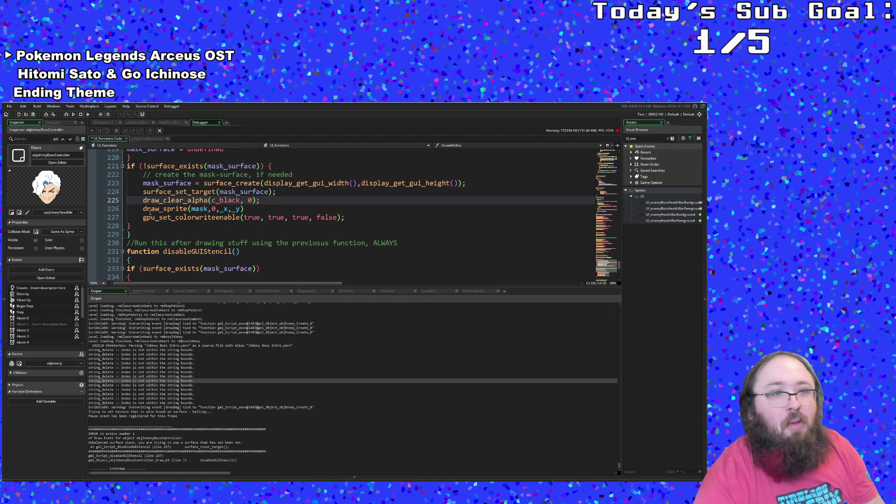
pyautogui.click(176, 200)
pyautogui.scroll(-6, 179, 198)
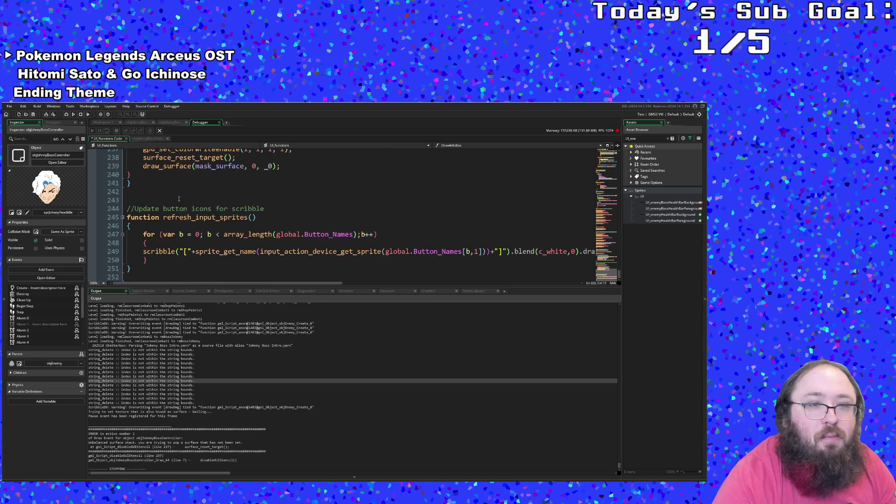
pyautogui.scroll(2, 180, 198)
pyautogui.scroll(2, 169, 186)
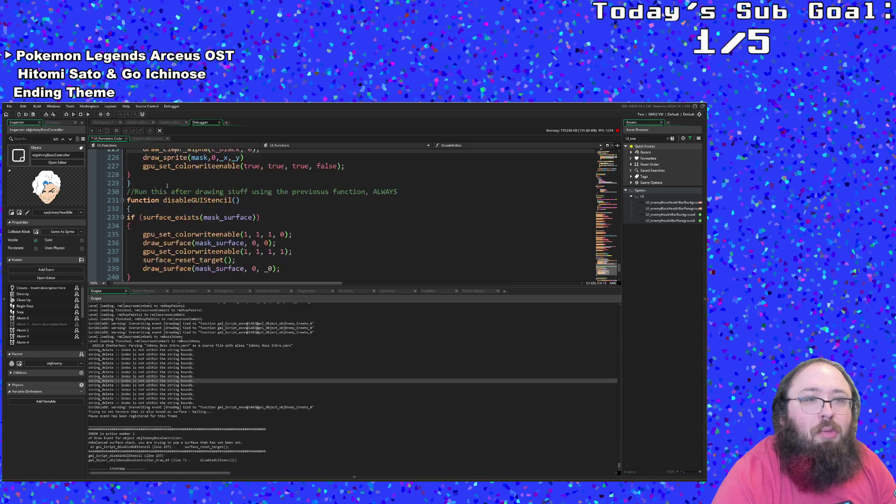
pyautogui.click(168, 192)
pyautogui.write('if current_step')
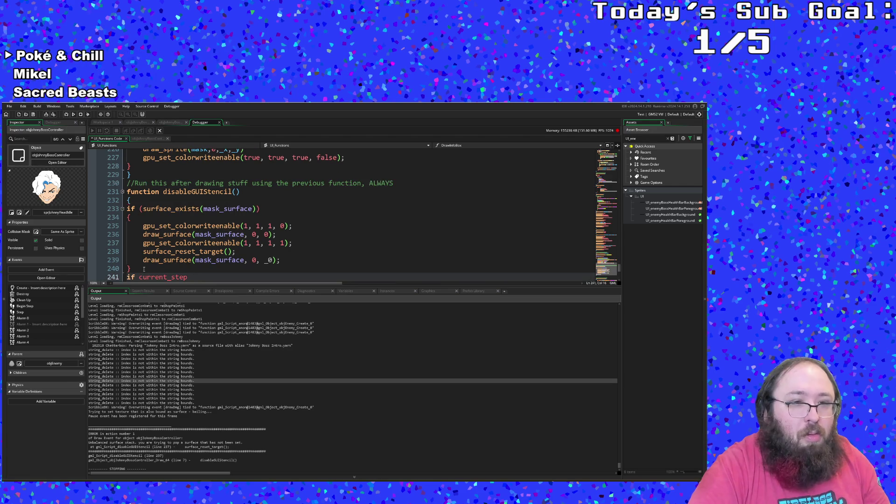
# - Write the condition current_step % 60 = 0 on the new if line
pyautogui.write(' =')
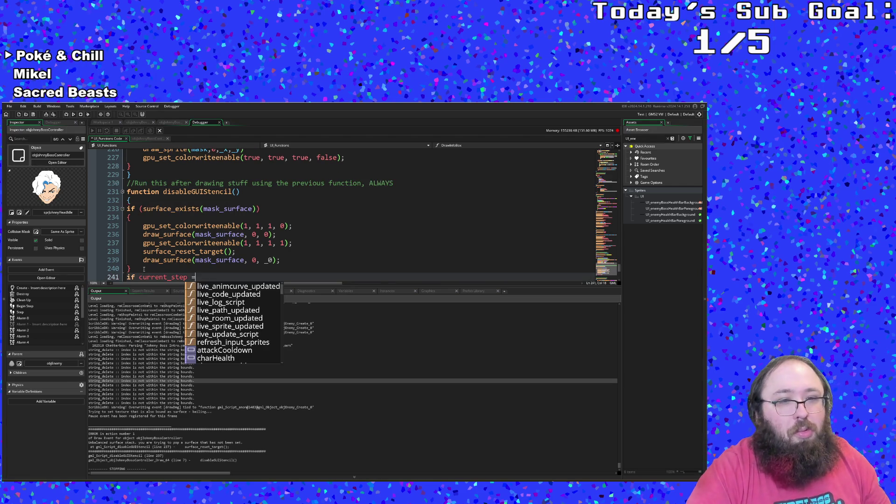
pyautogui.press('BackSpace')
pyautogui.write('%')
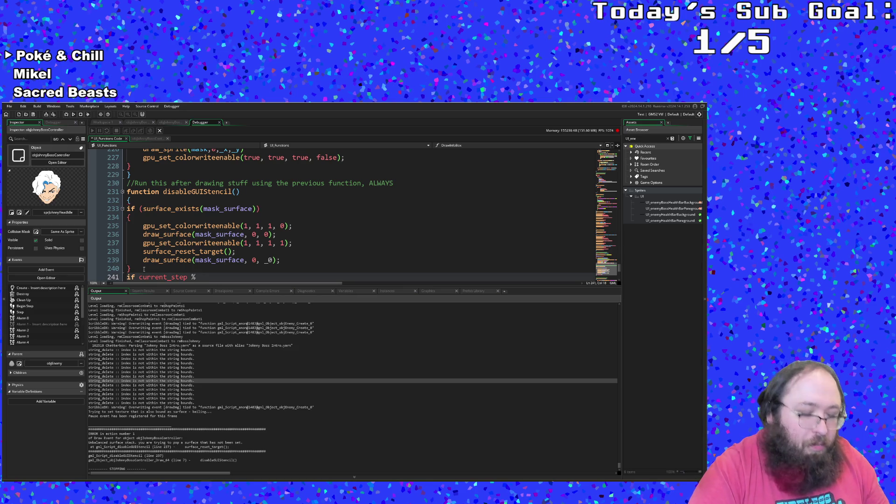
pyautogui.write('120 = 0')
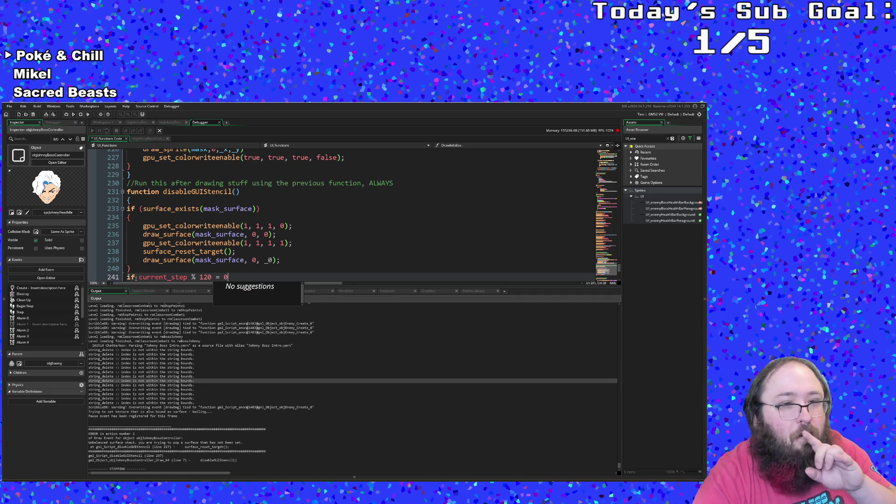
pyautogui.scroll(-2, 143, 277)
pyautogui.click(205, 236)
pyautogui.click(235, 225)
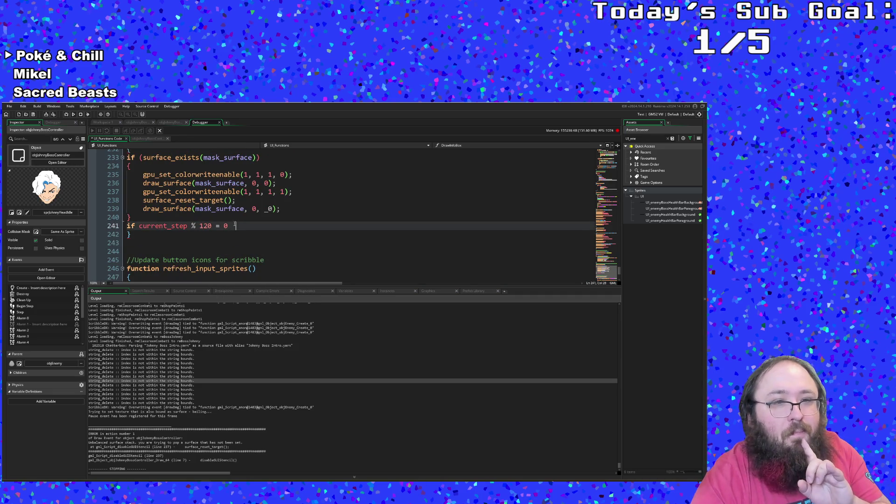
pyautogui.moveTo(211, 226); pyautogui.dragTo(200, 227)
pyautogui.write('6')
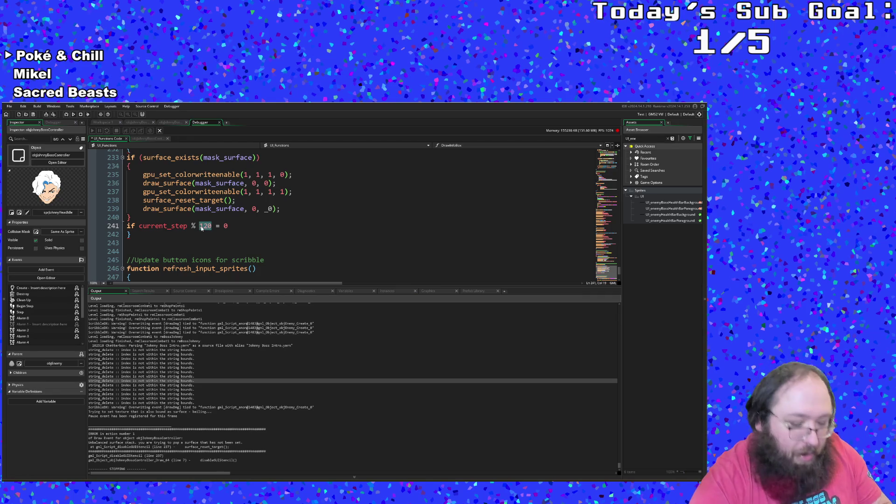
pyautogui.write('0')
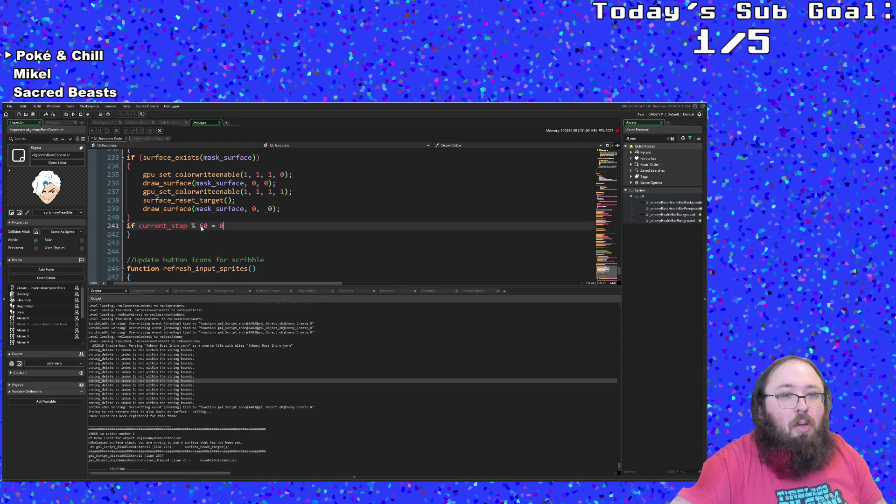
# - Add an indented pair of braces under the condition
pyautogui.press('Return')
pyautogui.write('{')
pyautogui.press('Return')
pyautogui.press('Up')
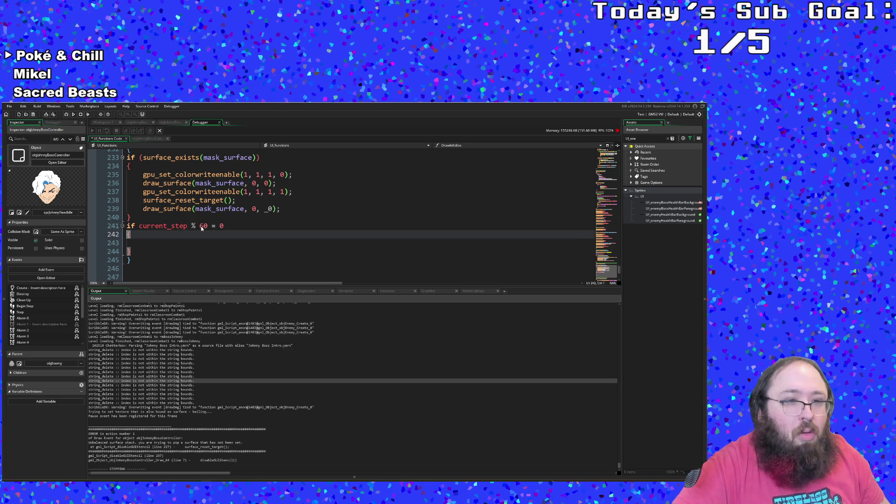
pyautogui.press('Tab')
pyautogui.press('Down')
pyautogui.press('Down')
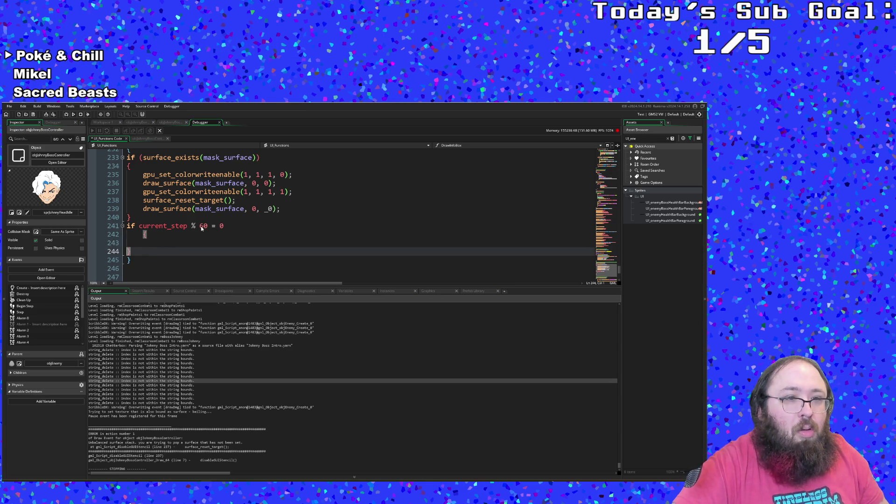
pyautogui.press('Tab')
pyautogui.press('Up')
# - Call surface_free(mask_surface) inside the braces and select the whole check block
pyautogui.write('surf')
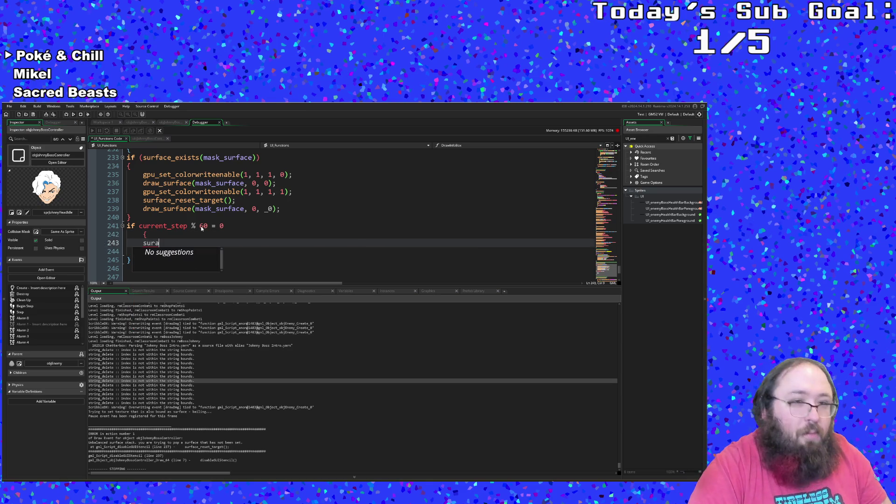
pyautogui.hotkey('ctrl', 'BackSpace')
pyautogui.write('sur')
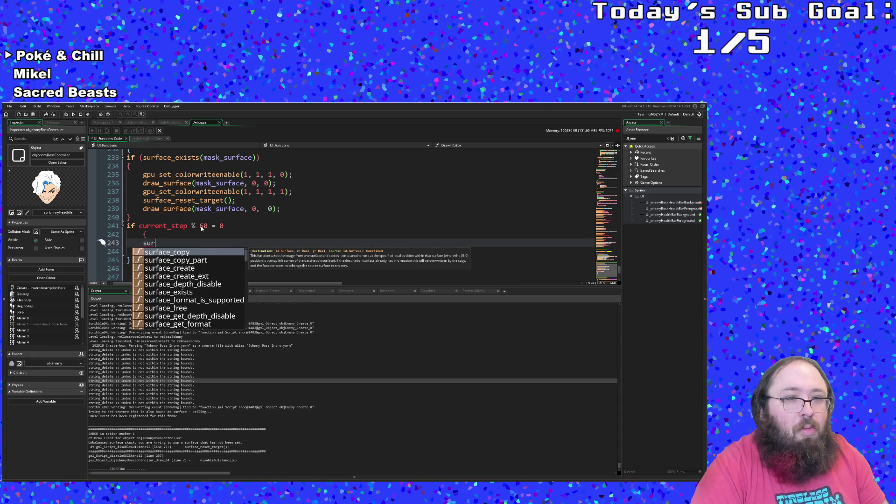
pyautogui.write('face_fr')
pyautogui.press('Return')
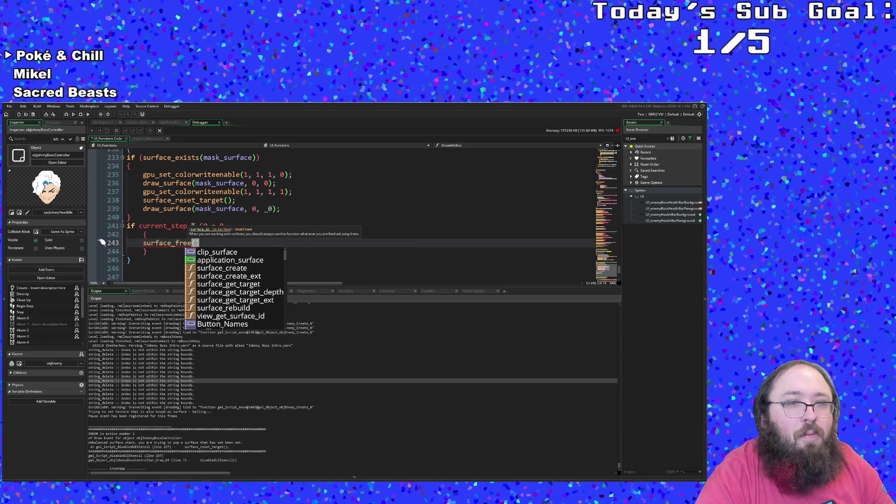
pyautogui.press('Escape')
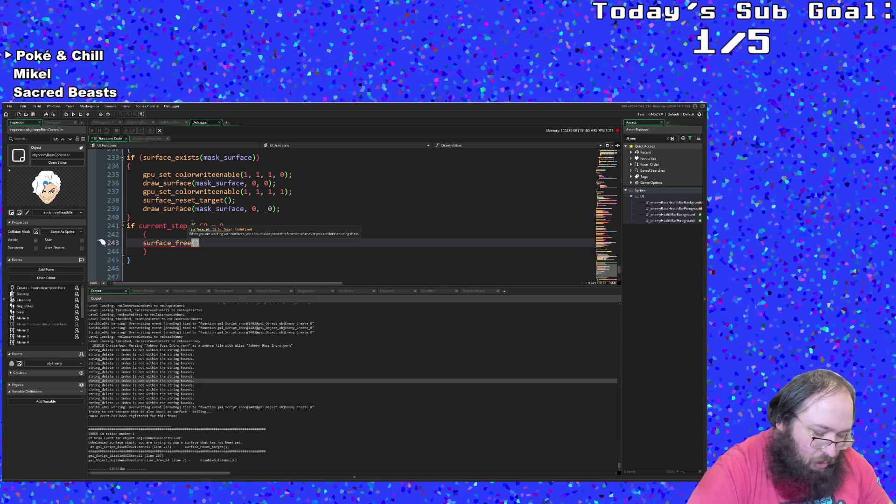
pyautogui.write('mask')
pyautogui.press('Return')
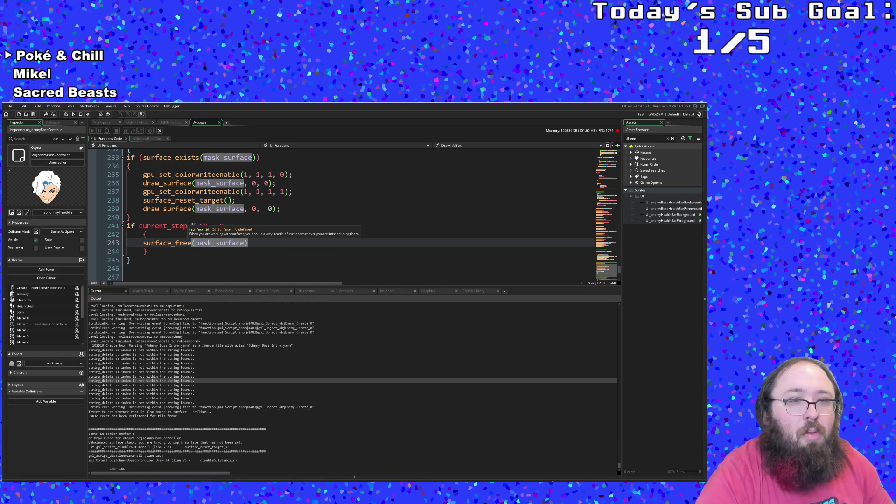
pyautogui.press('Up')
pyautogui.press('Up')
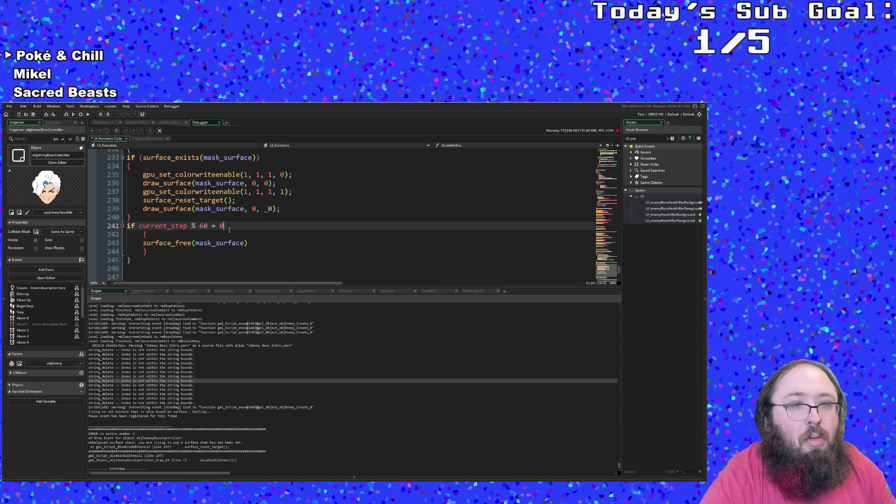
pyautogui.scroll(2, 230, 230)
pyautogui.scroll(-2, 223, 240)
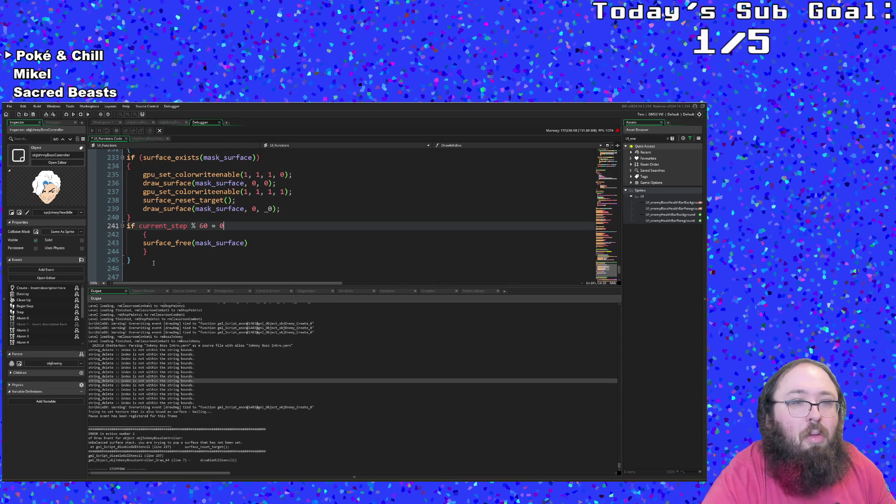
pyautogui.moveTo(152, 251)
pyautogui.mouseDown()
pyautogui.moveTo(138, 226)
pyautogui.moveTo(127, 226)
pyautogui.mouseUp()
# - Cut the current_step check and paste it after the last draw_surface inside surface_exists
pyautogui.rightClick(130, 227)
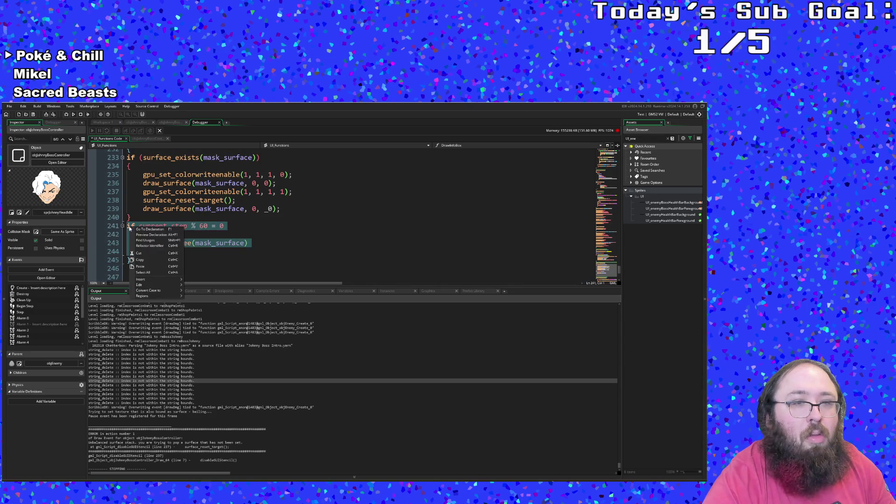
pyautogui.click(139, 253)
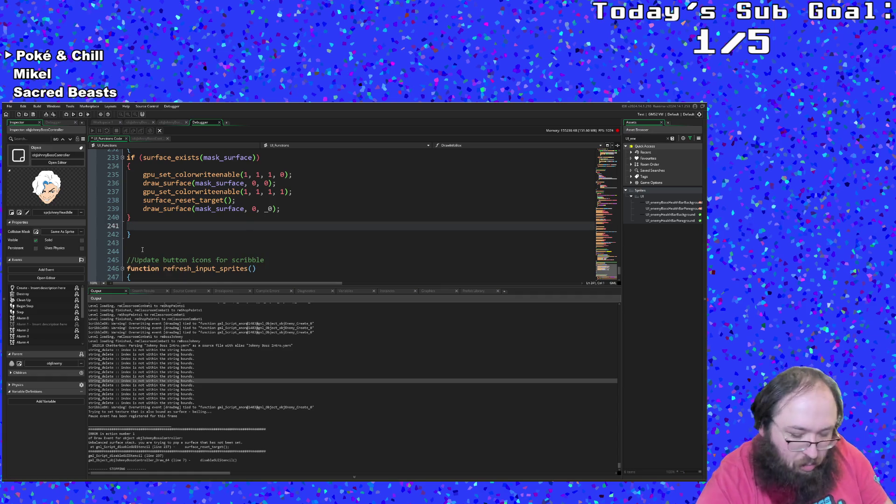
pyautogui.scroll(2, 174, 228)
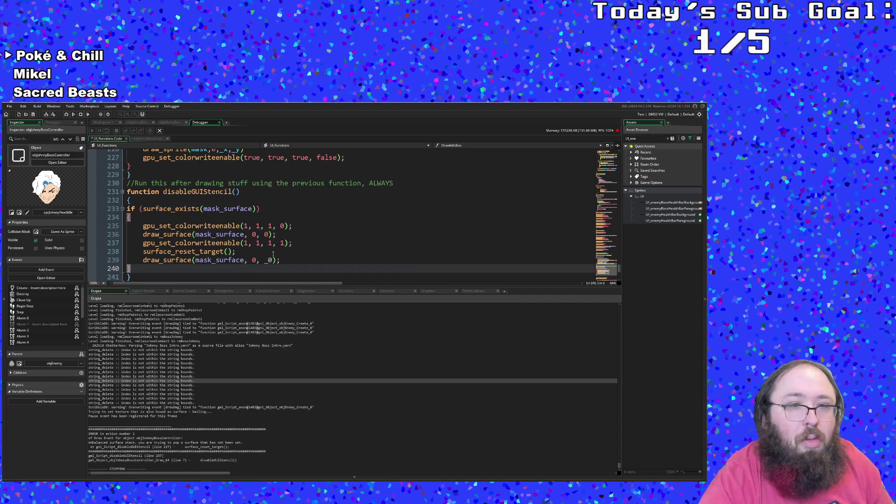
pyautogui.click(282, 260)
pyautogui.press('Return')
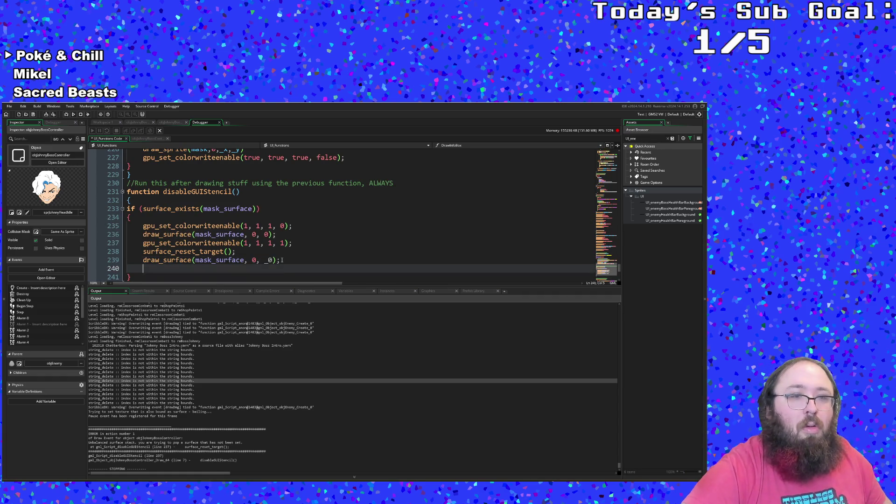
pyautogui.hotkey('ctrl', 'v')
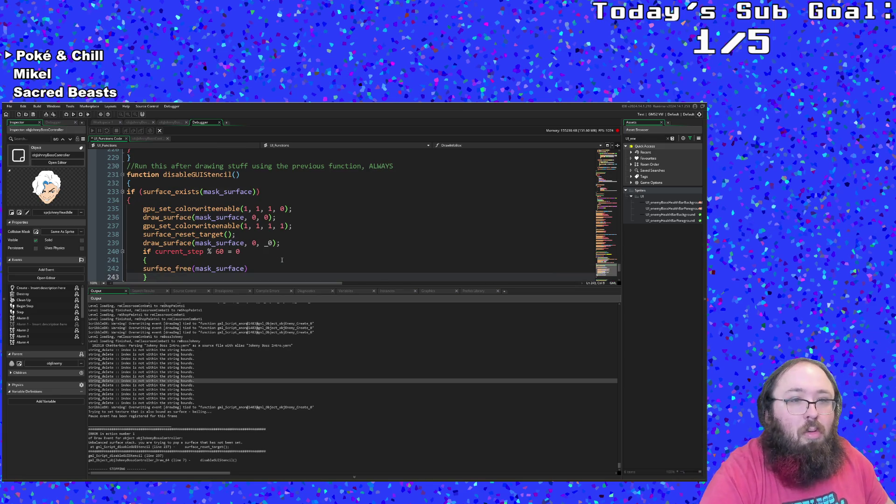
# - Change the check's step interval from 60 to 600
pyautogui.click(228, 252)
pyautogui.write('!')
pyautogui.click(209, 261)
pyautogui.doubleClick(220, 251)
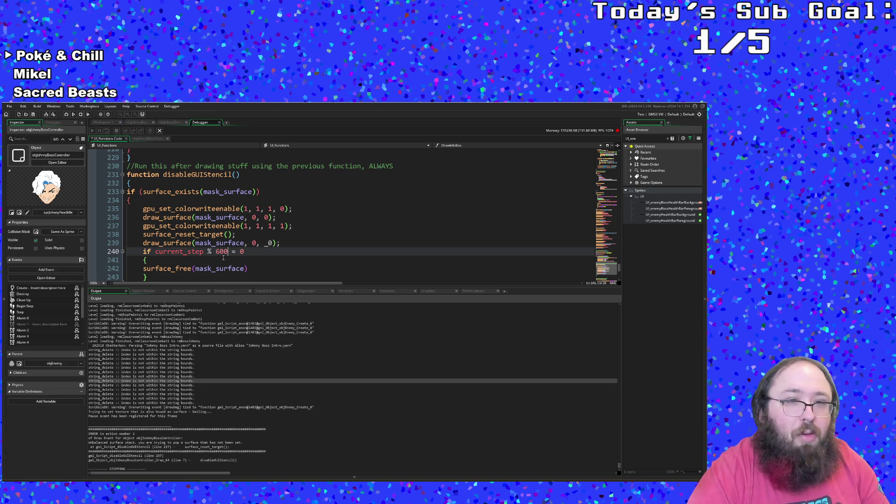
pyautogui.click(227, 259)
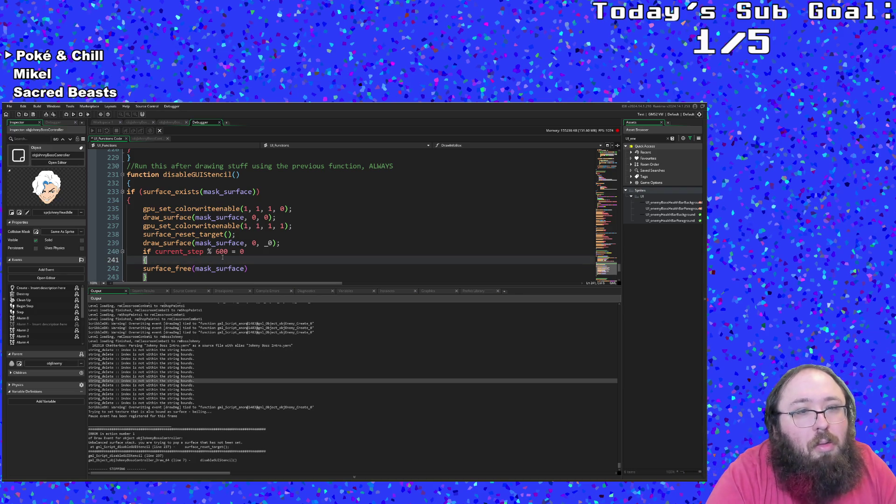
pyautogui.press('Up')
pyautogui.press('Up')
pyautogui.press('Up')
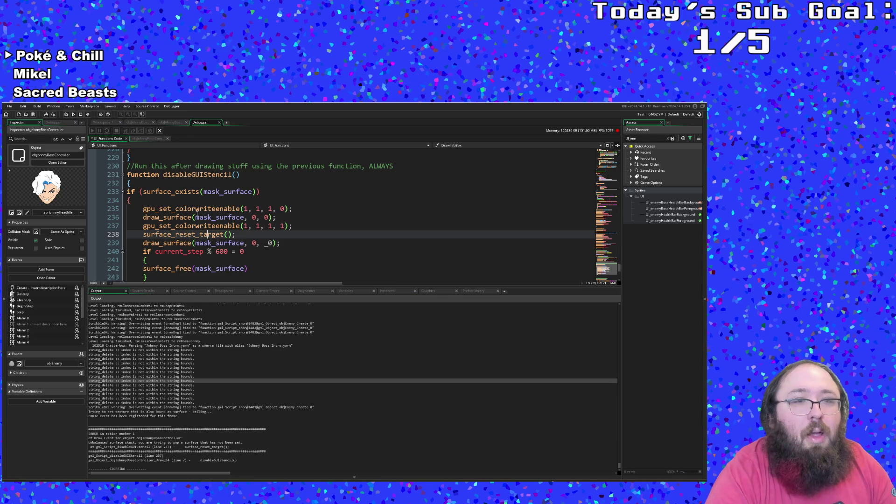
# - Copy enableGUIStencil's !variable_instance_exists(id,"mask_surface") condition into disableGUIStencil's line 233 check
pyautogui.scroll(6, 156, 199)
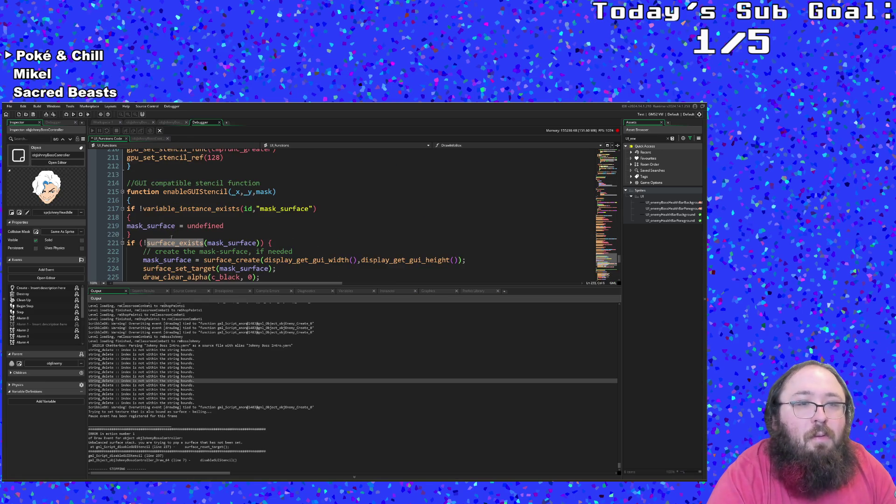
pyautogui.click(160, 214)
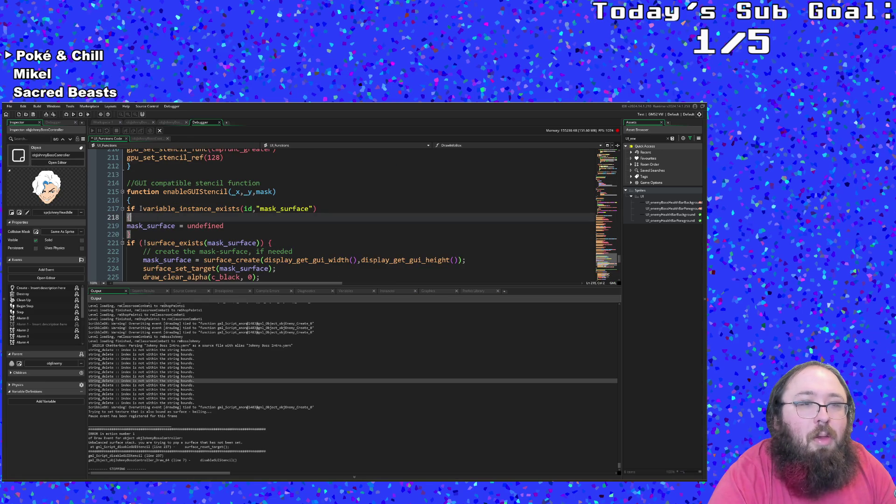
pyautogui.moveTo(141, 209); pyautogui.dragTo(242, 213)
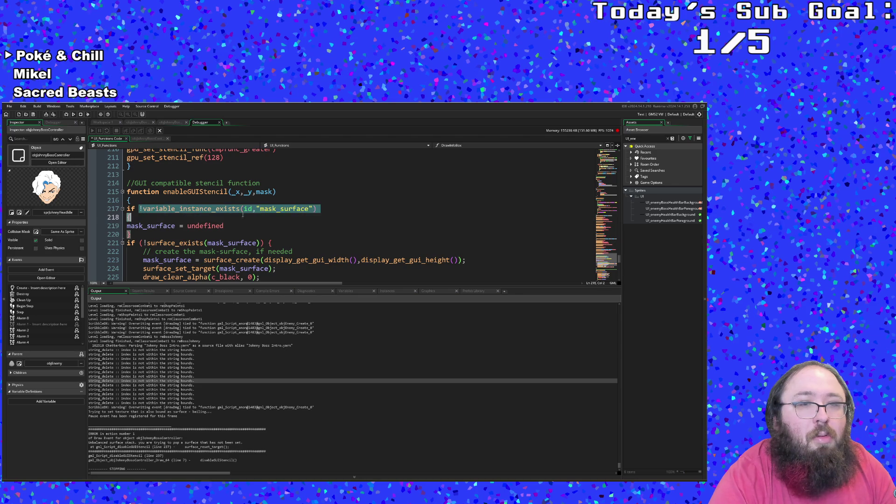
pyautogui.rightClick(314, 212)
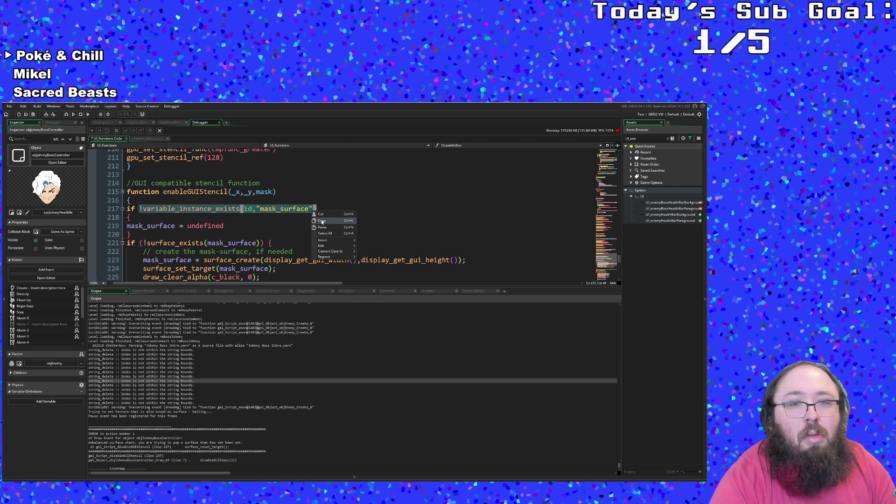
pyautogui.click(322, 222)
pyautogui.scroll(-6, 284, 225)
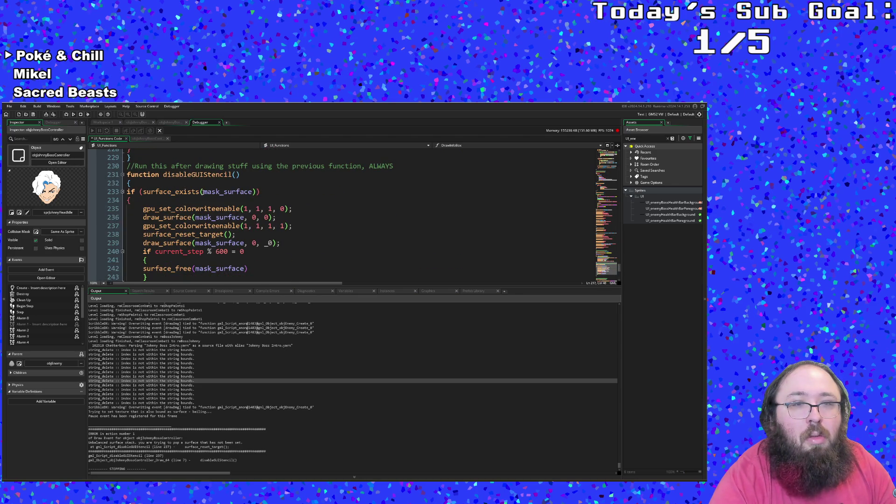
pyautogui.click(143, 191)
pyautogui.write('!variable_instance_exists(id,"mask_surface") &&')
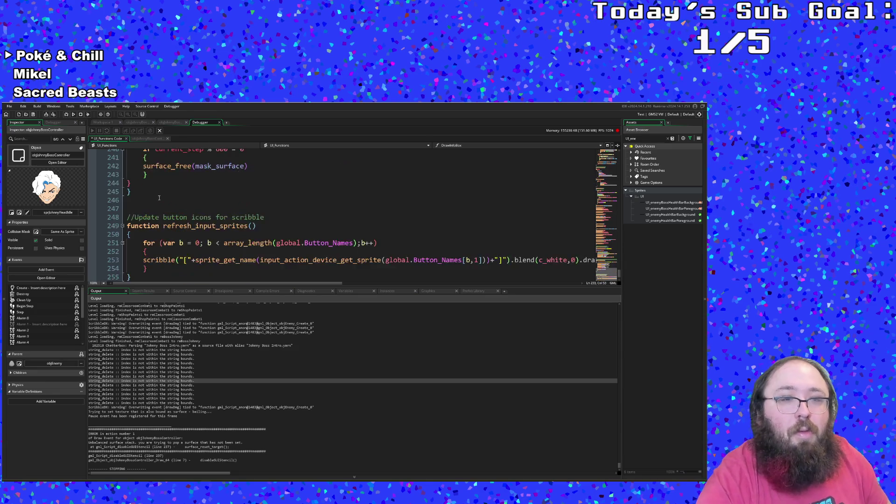
pyautogui.click(9, 106)
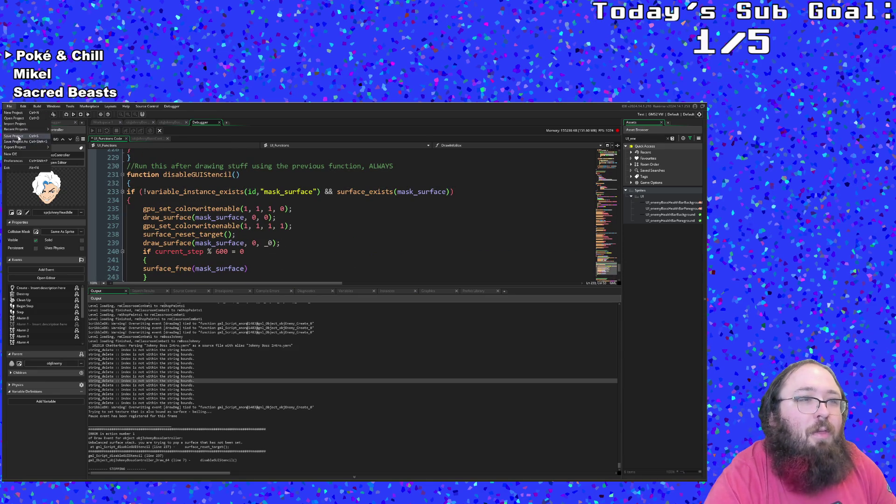
# - Save the project, build and run it with F5, and start from the title screen
pyautogui.click(18, 136)
pyautogui.press('F5')
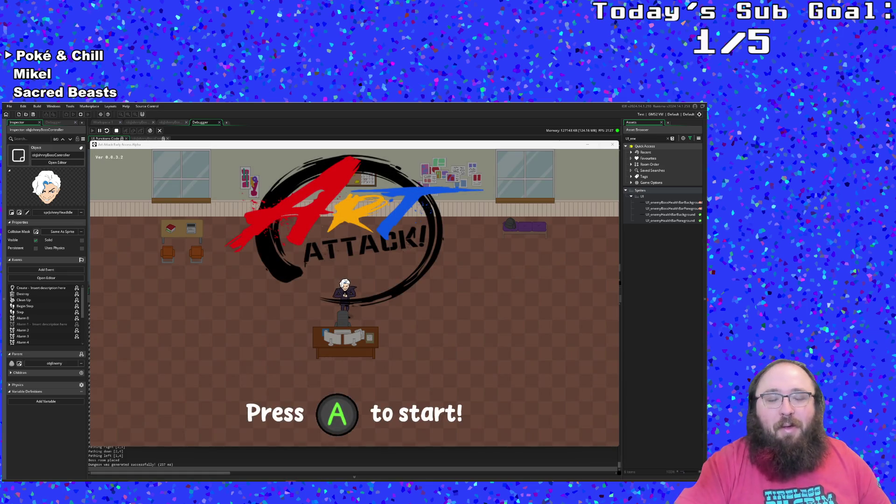
pyautogui.press('Return')
# - Walk the player through the first room and out the exit arrow into the combat classroom
pyautogui.press('Down')
pyautogui.press('Right')
pyautogui.press('Right')
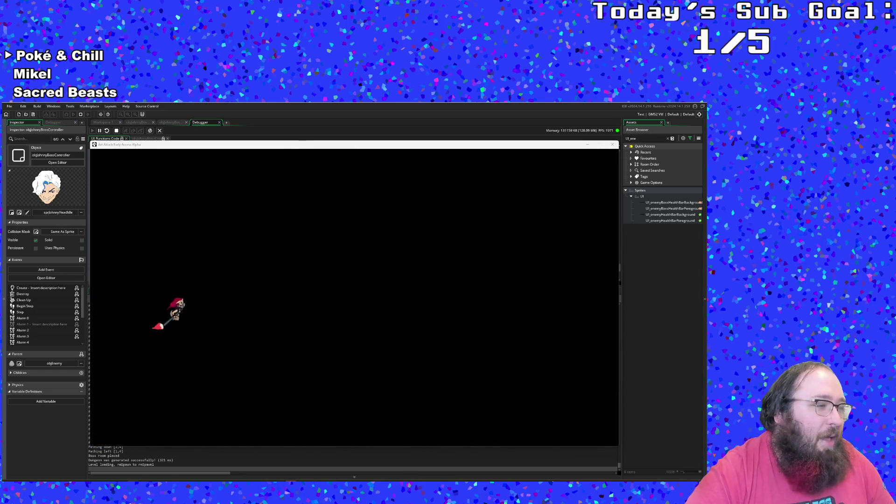
pyautogui.press('Down')
pyautogui.press('Right')
pyautogui.press('Up')
pyautogui.press('Right')
pyautogui.press('Down')
pyautogui.press('Right')
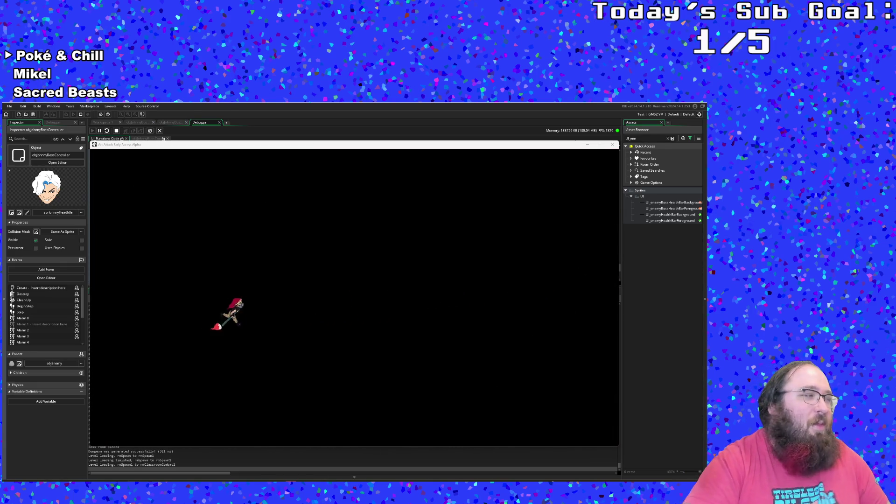
pyautogui.press('Right')
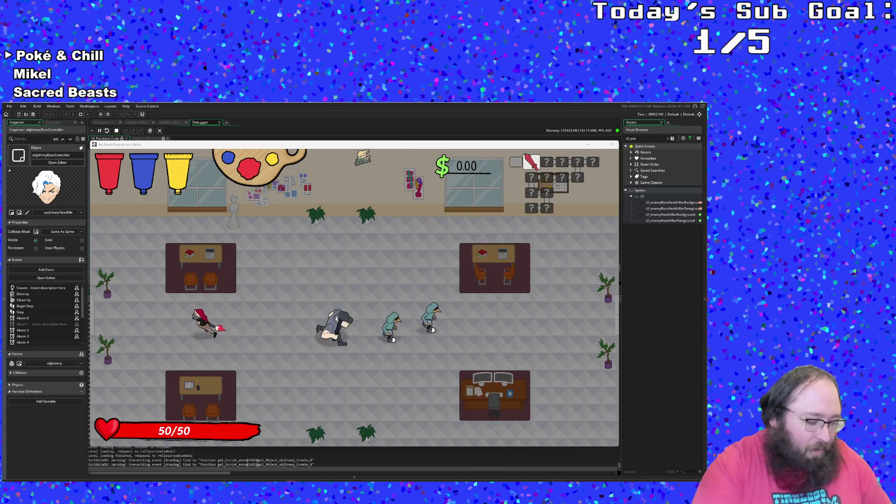
# - Bring up the F1 debug overlay, destroy all enemies in the classroom, and exit right
pyautogui.press('Left')
pyautogui.press('Up')
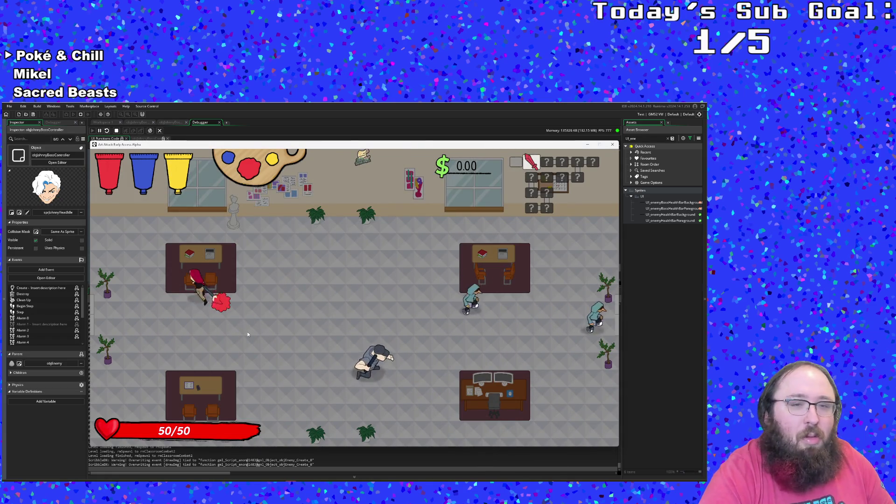
pyautogui.press('Left')
pyautogui.press('F1')
pyautogui.press('Down')
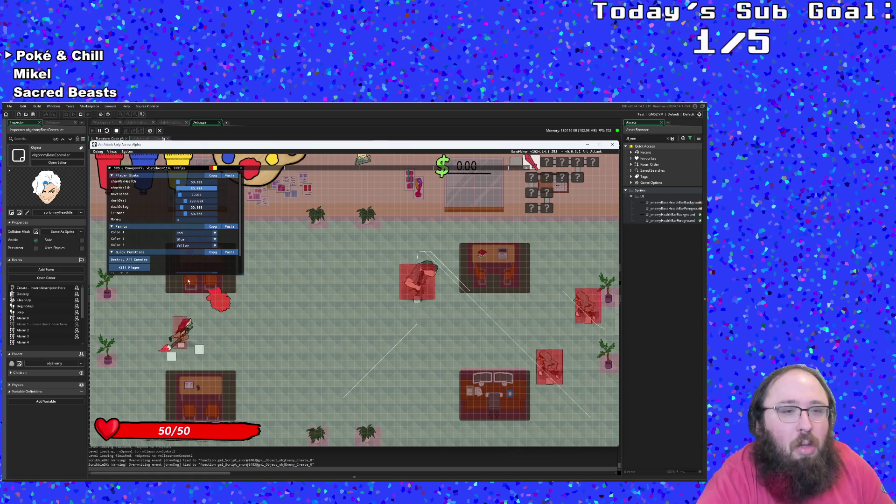
pyautogui.press('Right')
pyautogui.click(129, 260)
pyautogui.press('Right')
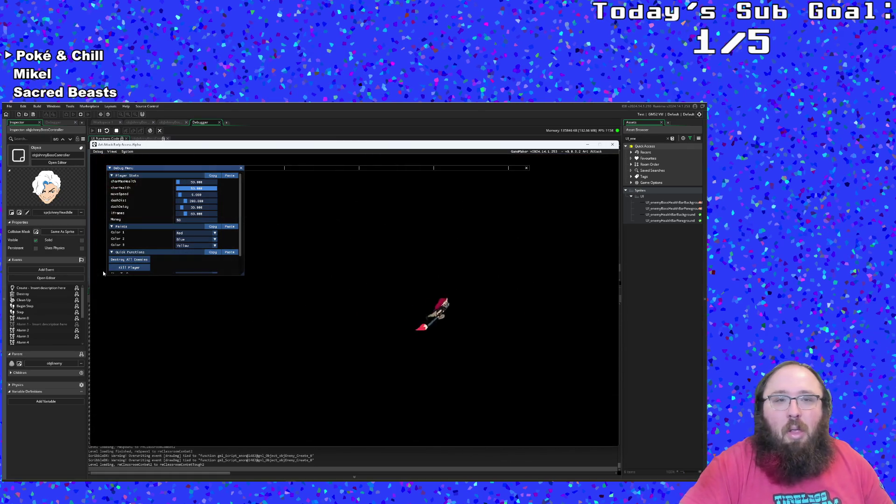
pyautogui.press('Right')
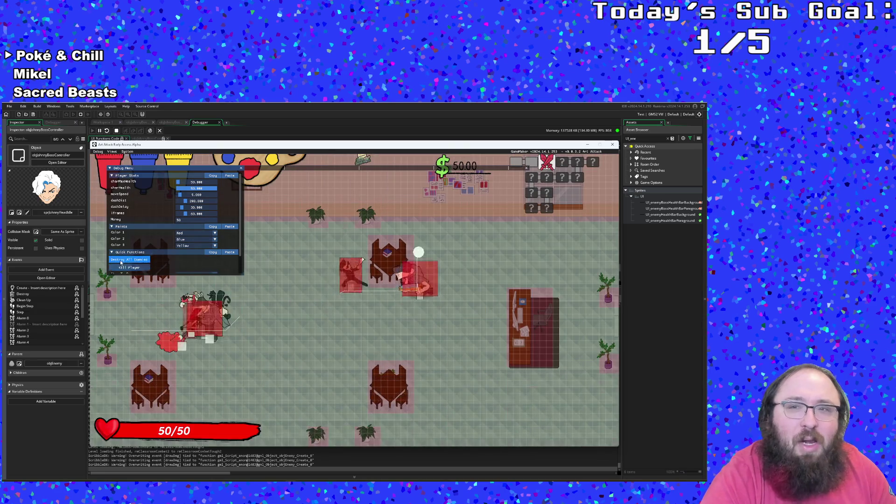
# - Clear the next two rooms with Destroy All Enemies and take the bottom exit
pyautogui.click(120, 260)
pyautogui.press('Down')
pyautogui.press('Right')
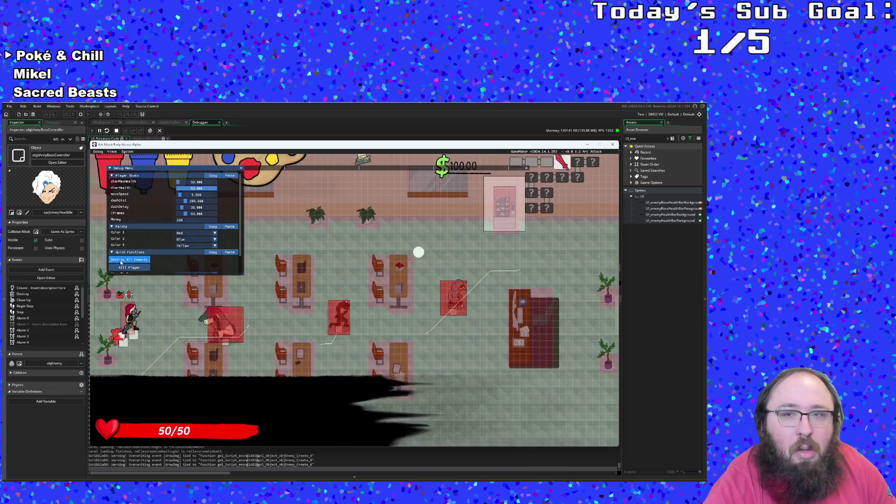
pyautogui.click(120, 261)
pyautogui.scroll(-1, 120, 262)
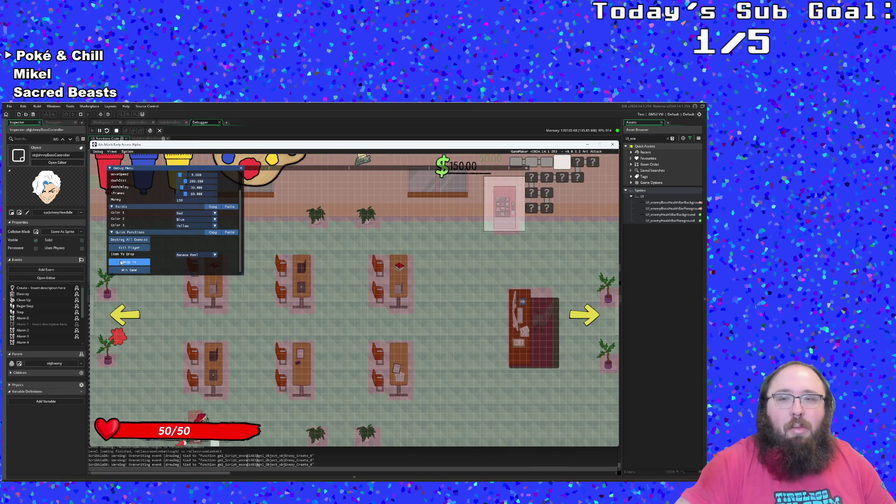
pyautogui.scroll(1, 121, 263)
pyautogui.press('Right')
pyautogui.press('Right')
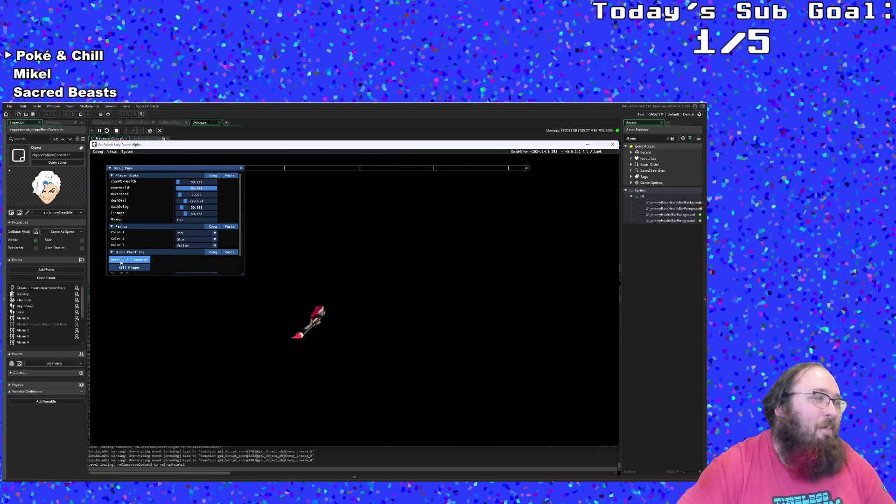
pyautogui.scroll(-1, 120, 262)
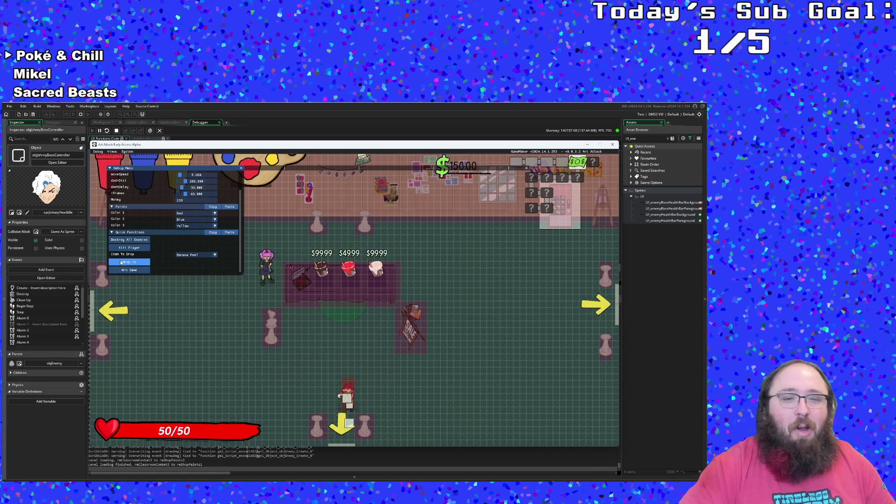
pyautogui.press('Down')
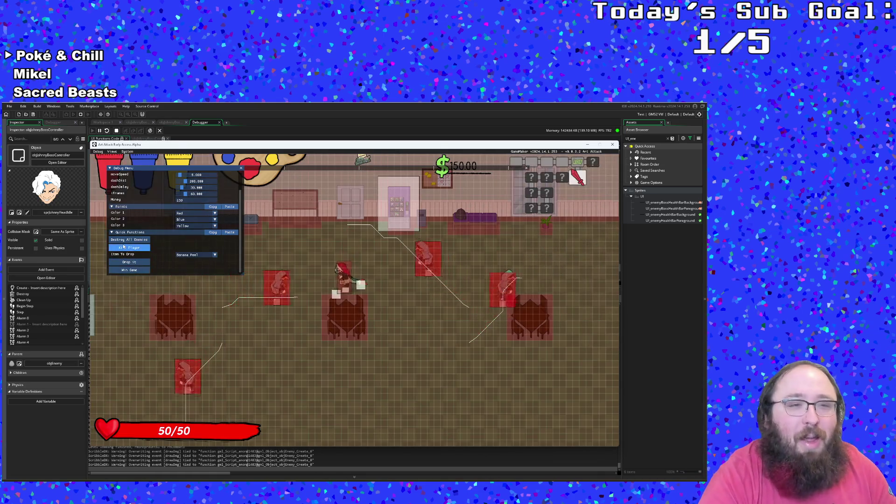
# - Clear two more rooms of enemies, leaving each through its left exit
pyautogui.click(124, 240)
pyautogui.press('Left')
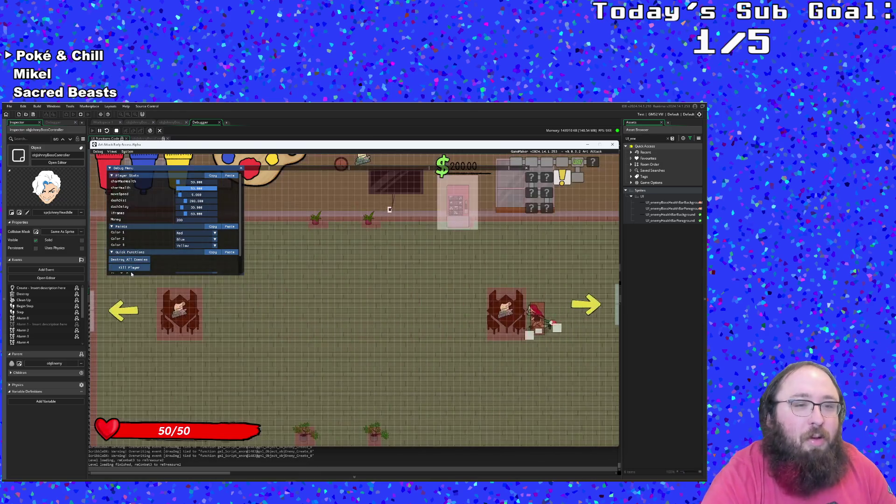
pyautogui.scroll(-1, 124, 240)
pyautogui.press('Left')
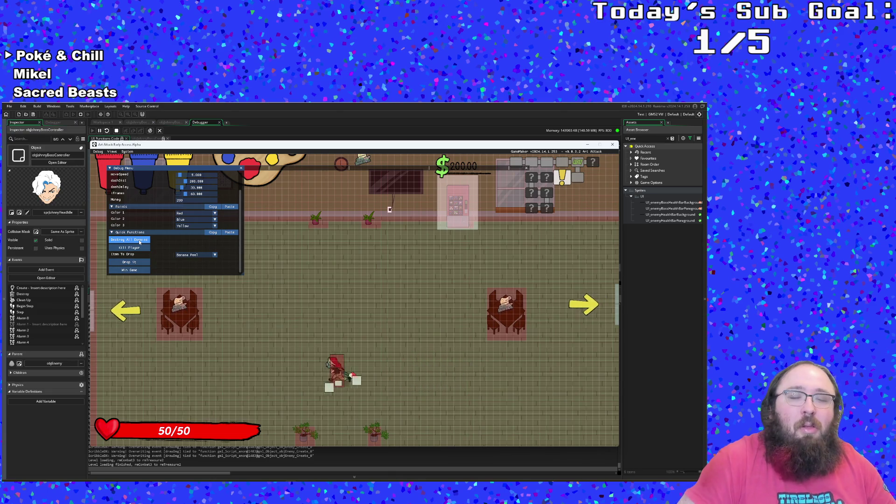
pyautogui.press('Left')
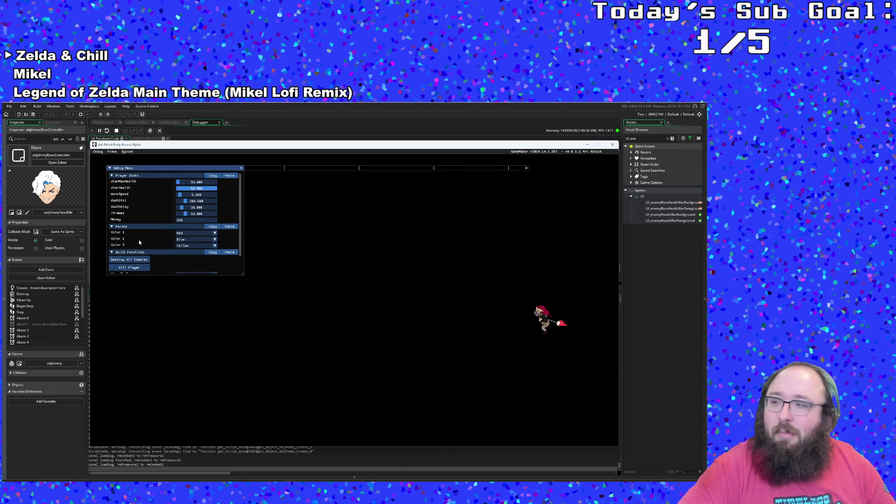
pyautogui.scroll(-1, 138, 242)
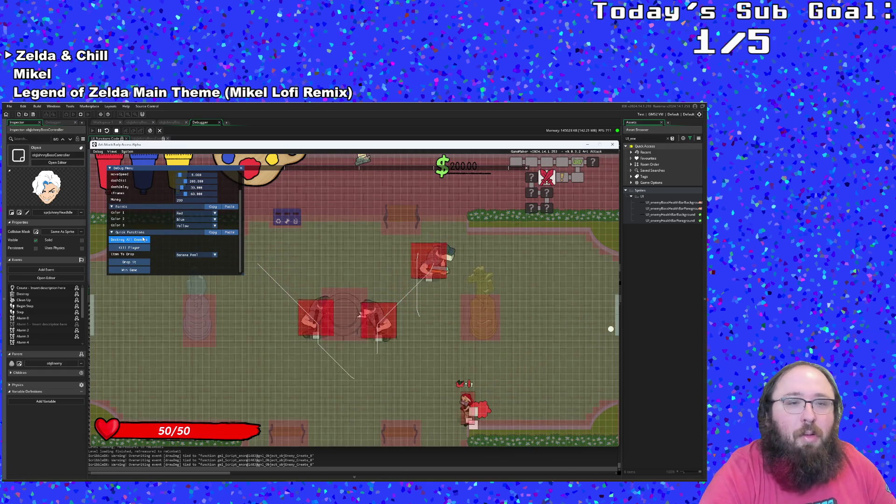
pyautogui.click(139, 241)
pyautogui.press('Left')
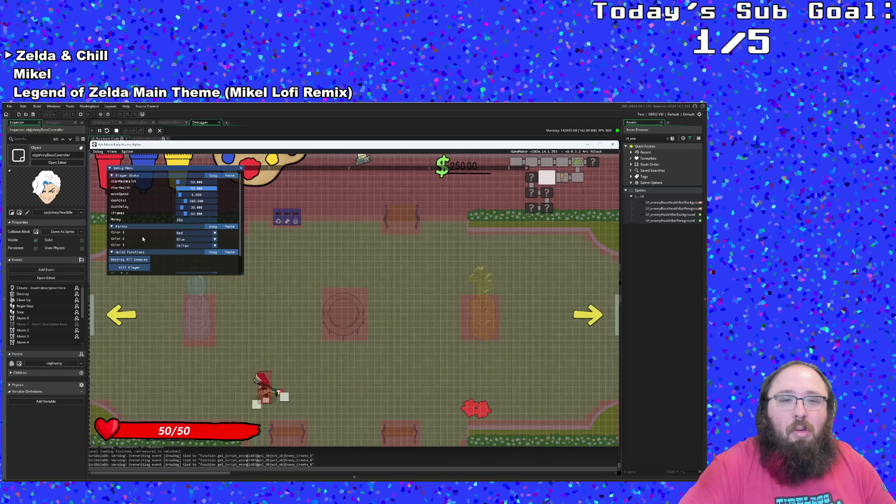
pyautogui.press('Up')
pyautogui.press('Left')
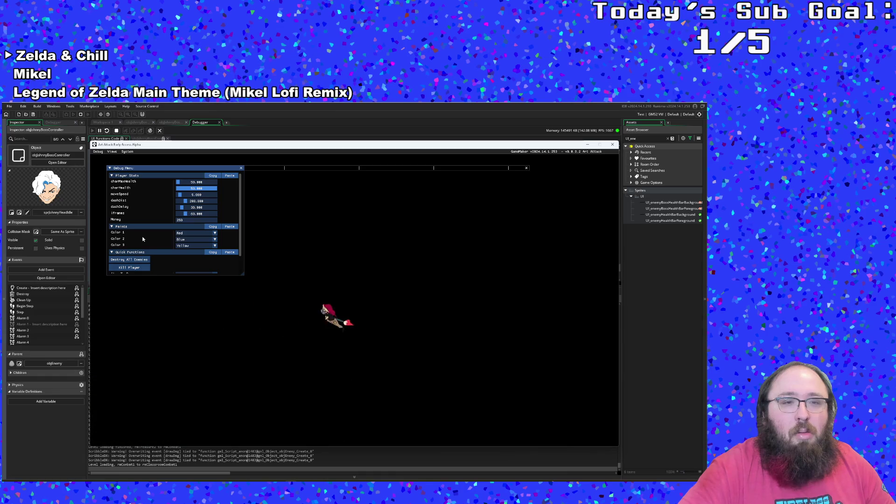
# - Destroy all enemies in the classroom and cross the shop to its right exit
pyautogui.scroll(-1, 143, 239)
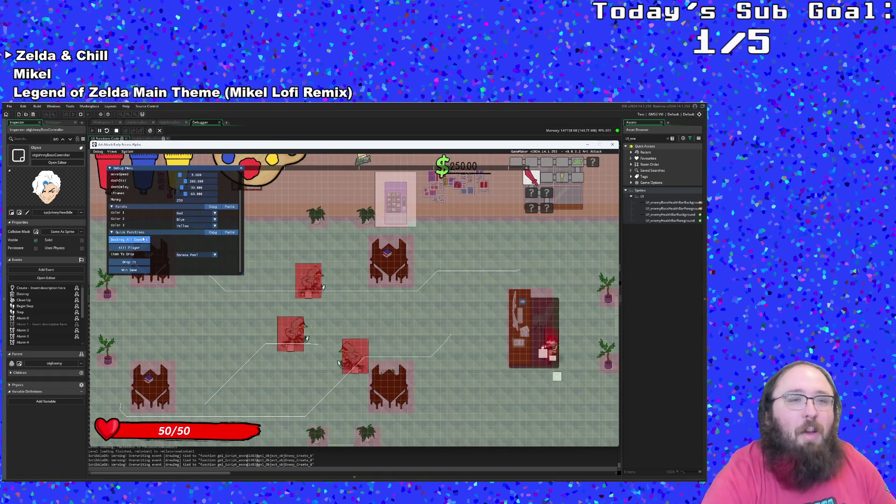
pyautogui.click(143, 240)
pyautogui.press('Down')
pyautogui.press('Right')
pyautogui.press('Right')
pyautogui.press('Down')
pyautogui.press('Up')
pyautogui.press('Right')
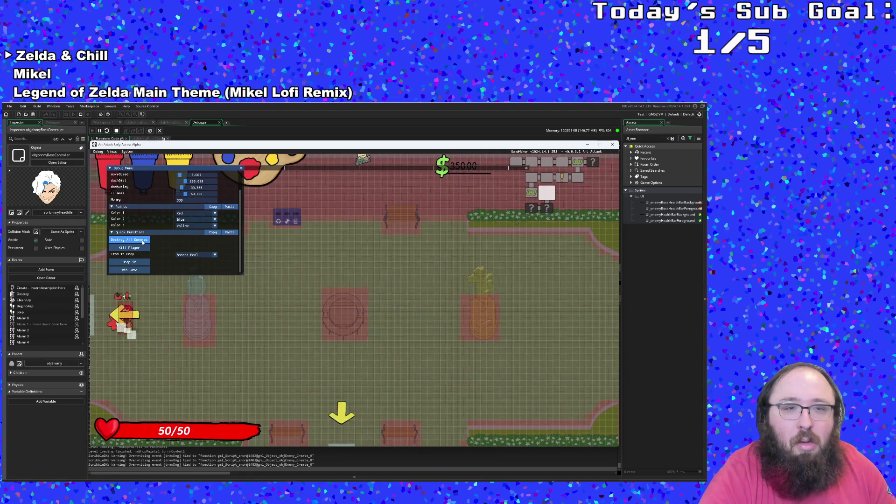
# - Cross the last combat room into the boss room and advance the boss dialogue
pyautogui.press('Down')
pyautogui.press('Right')
pyautogui.press('Right')
pyautogui.press('Down')
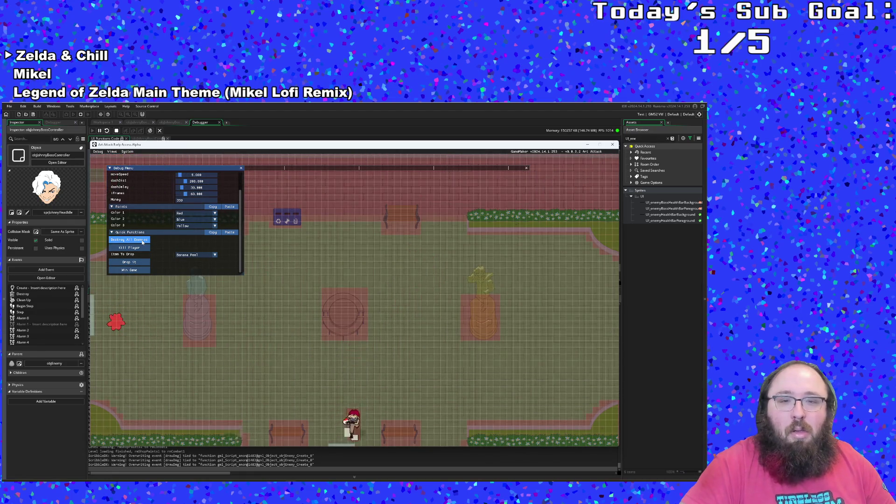
pyautogui.press('Left')
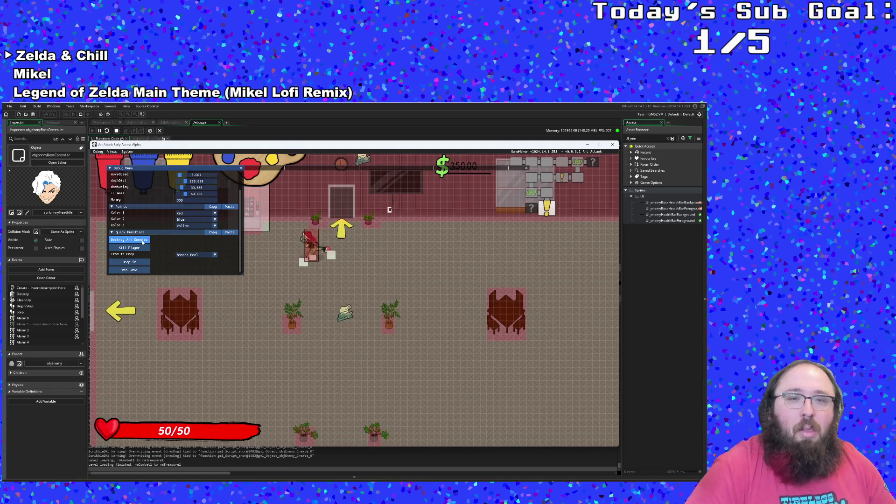
pyautogui.press('Down')
pyautogui.press('Left')
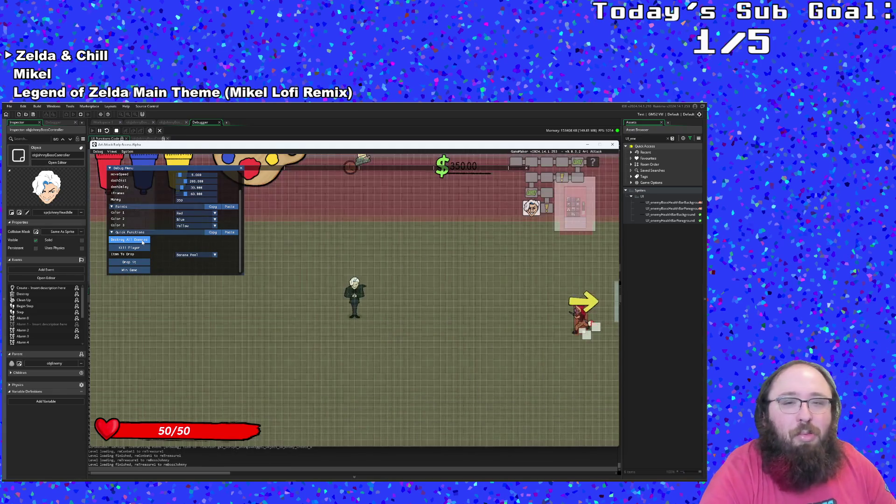
pyautogui.press('Left')
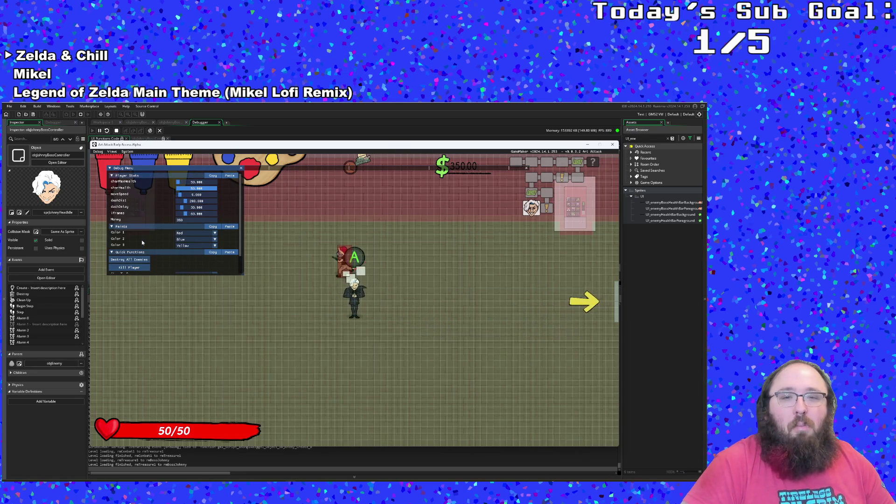
pyautogui.click(142, 241)
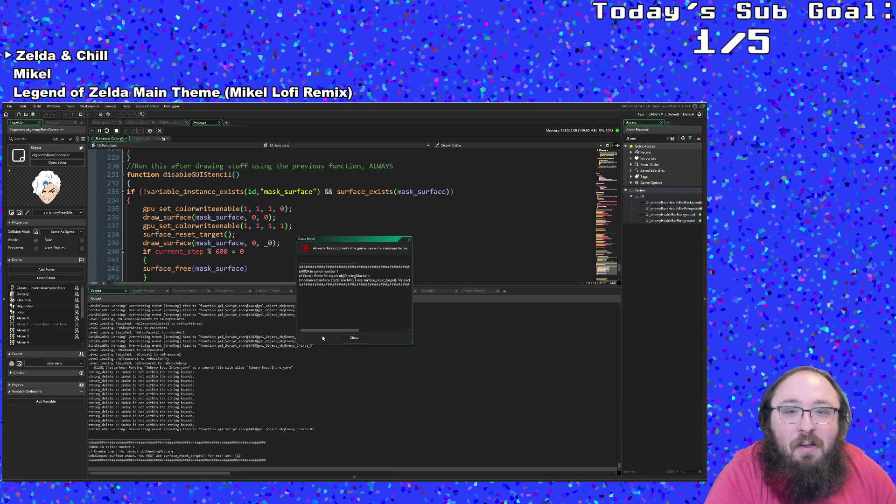
# - Read the full Code Error message, check lines 239–240 of disableGUIStencil, then dismiss the error
pyautogui.moveTo(325, 333); pyautogui.dragTo(352, 332)
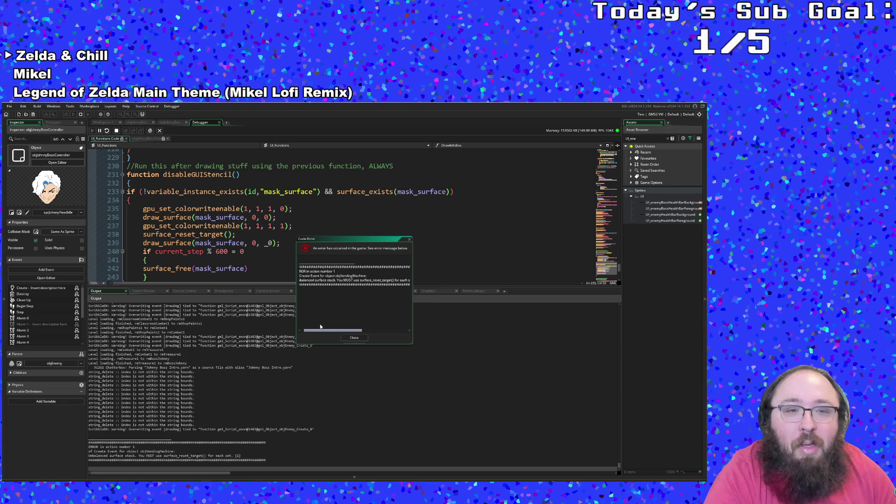
pyautogui.click(248, 251)
pyautogui.scroll(-2, 248, 246)
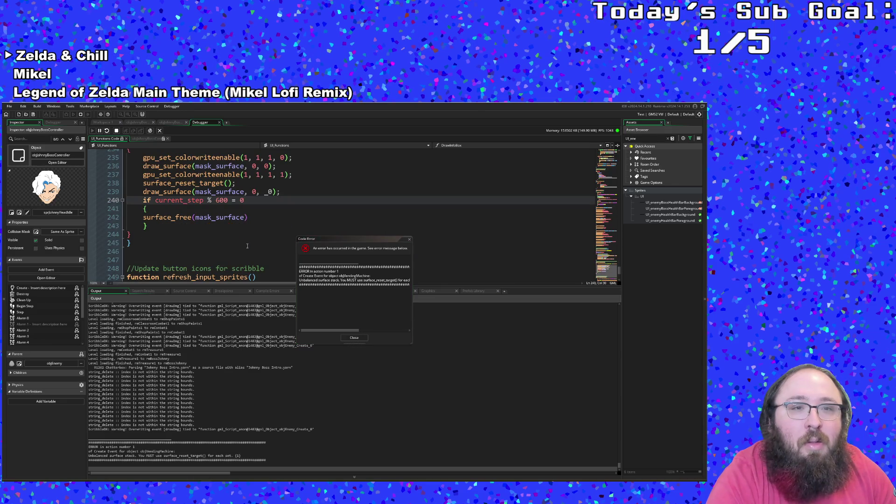
pyautogui.scroll(2, 247, 246)
pyautogui.click(248, 243)
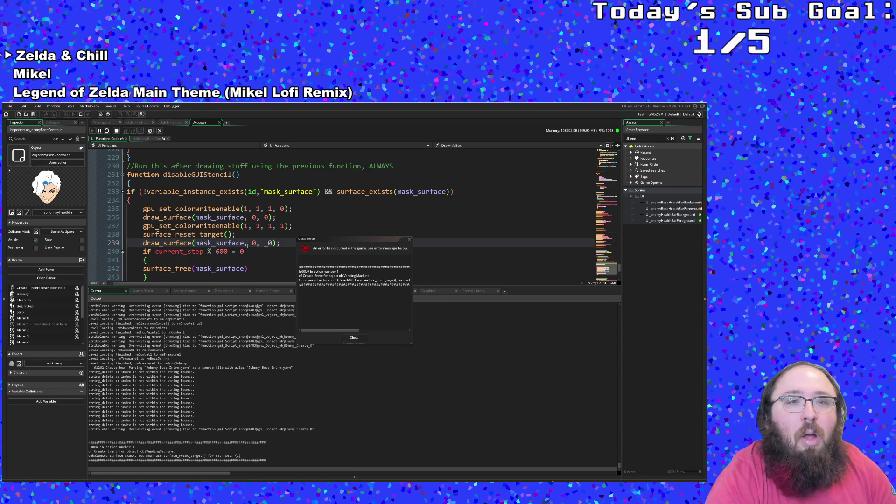
pyautogui.click(357, 340)
pyautogui.click(285, 259)
# - Stop the running game and remove the negation from line 233's condition
pyautogui.click(116, 130)
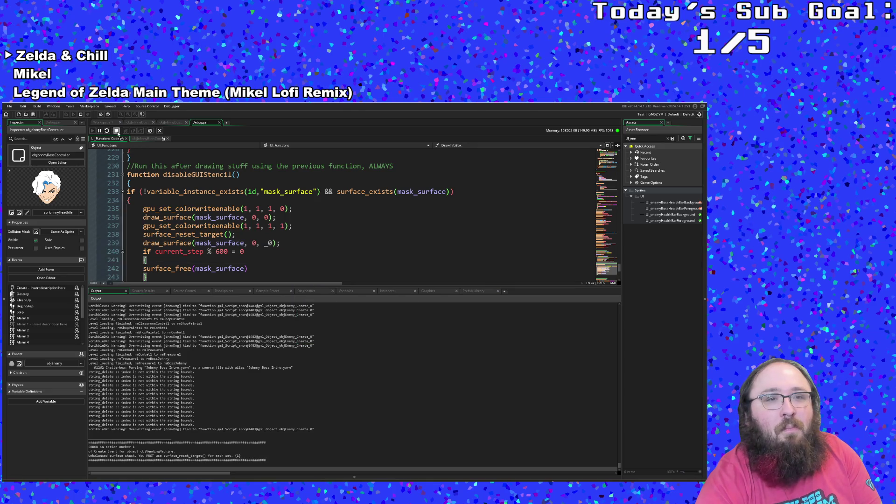
pyautogui.click(145, 192)
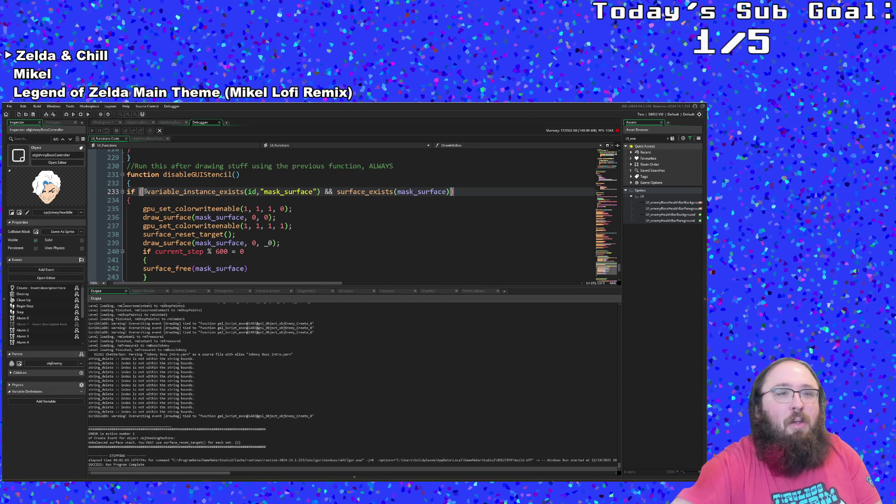
pyautogui.press('Delete')
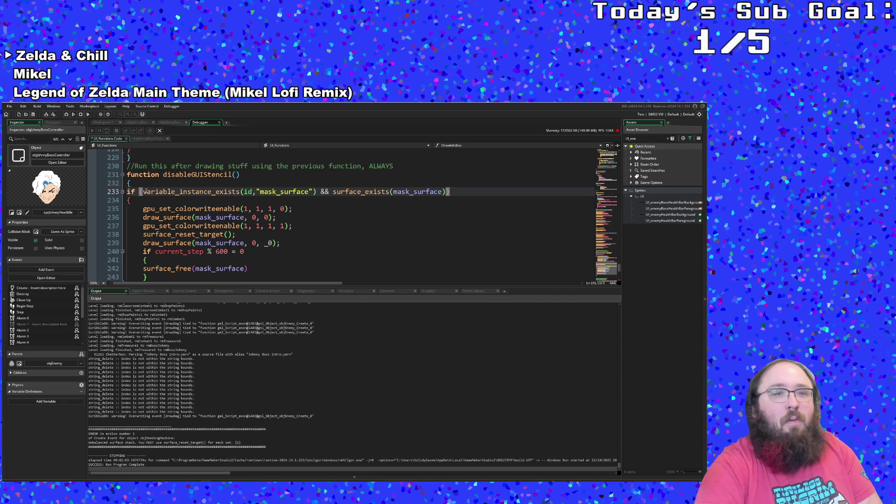
pyautogui.click(193, 224)
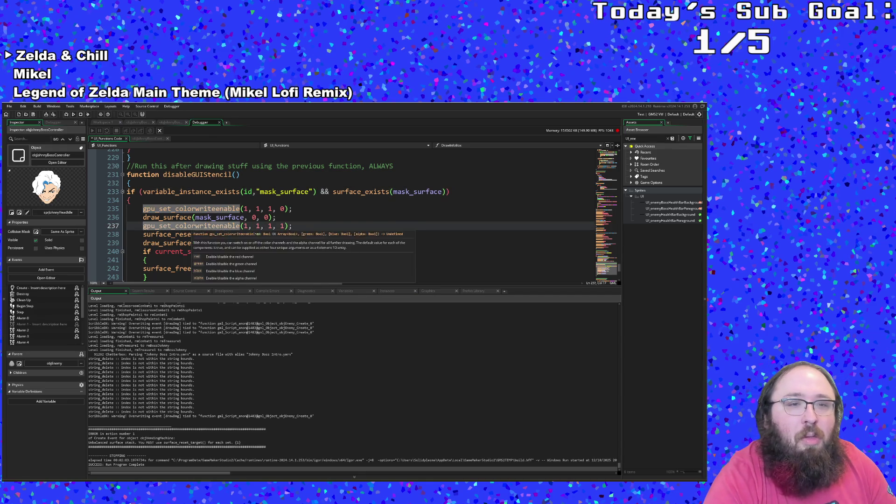
pyautogui.scroll(6, 193, 222)
pyautogui.scroll(-2, 193, 222)
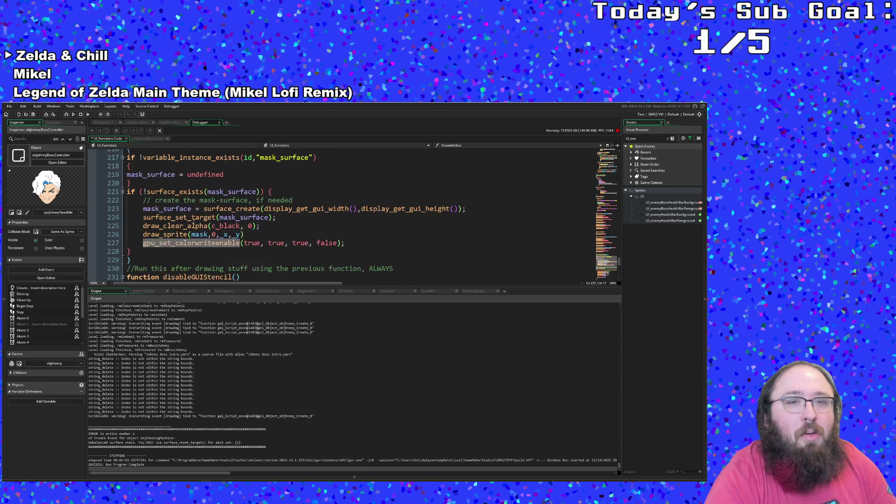
# - Review the mask surface creation code in UI_Functions, then rebuild and launch the game
pyautogui.click(189, 218)
pyautogui.scroll(-2, 187, 217)
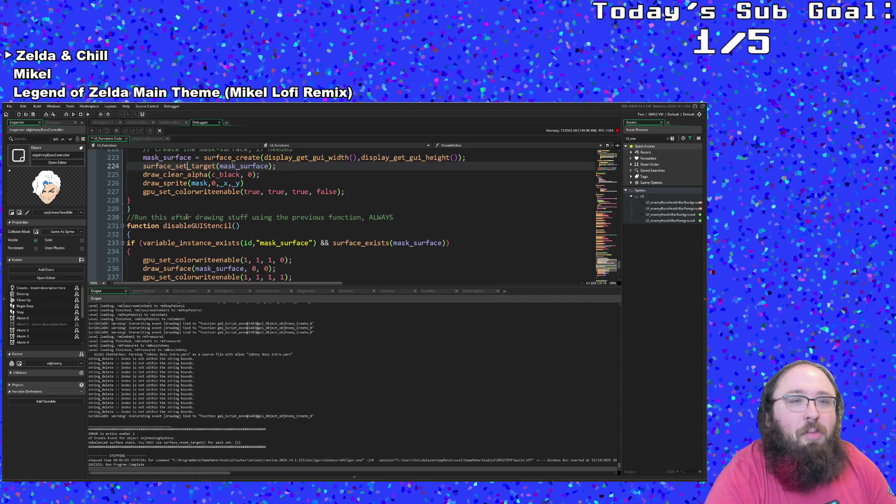
pyautogui.scroll(-6, 187, 217)
pyautogui.scroll(6, 186, 216)
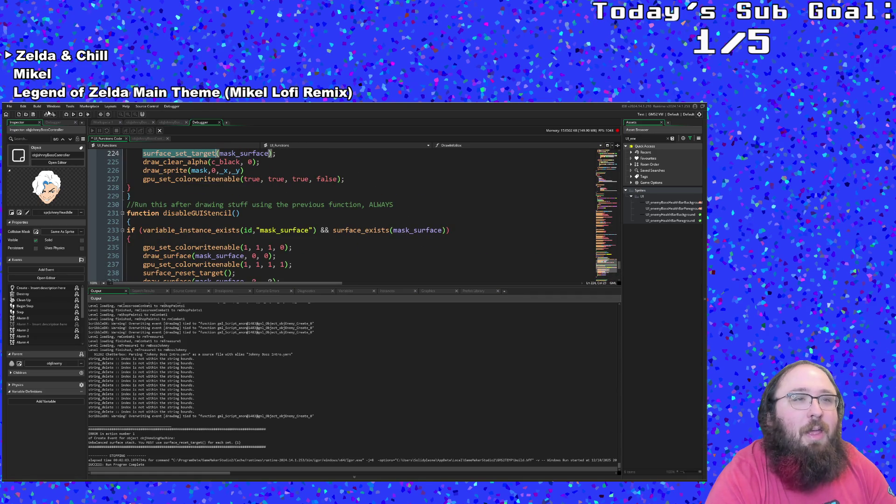
pyautogui.click(9, 107)
pyautogui.click(22, 136)
pyautogui.click(67, 114)
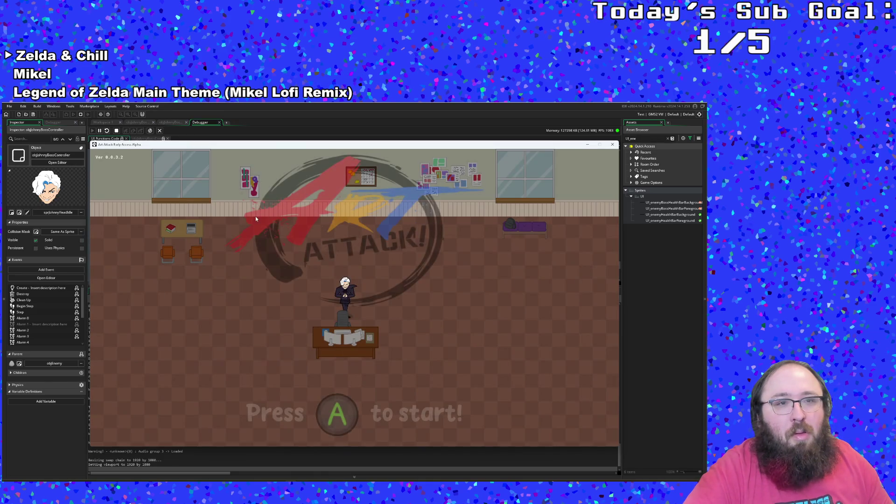
# - Start Art Attack from the title screen, walk through rooms with WASD, and toggle the F1 debug overlay
pyautogui.press('Return')
pyautogui.press('d')
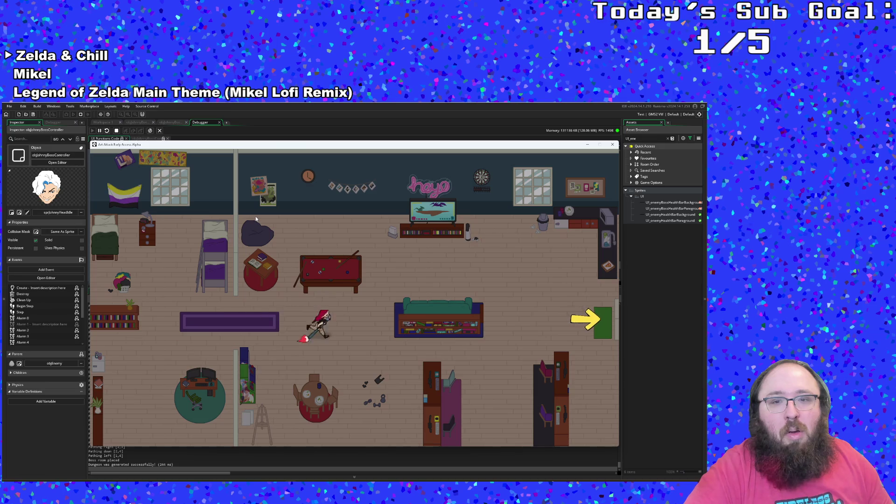
pyautogui.press('d')
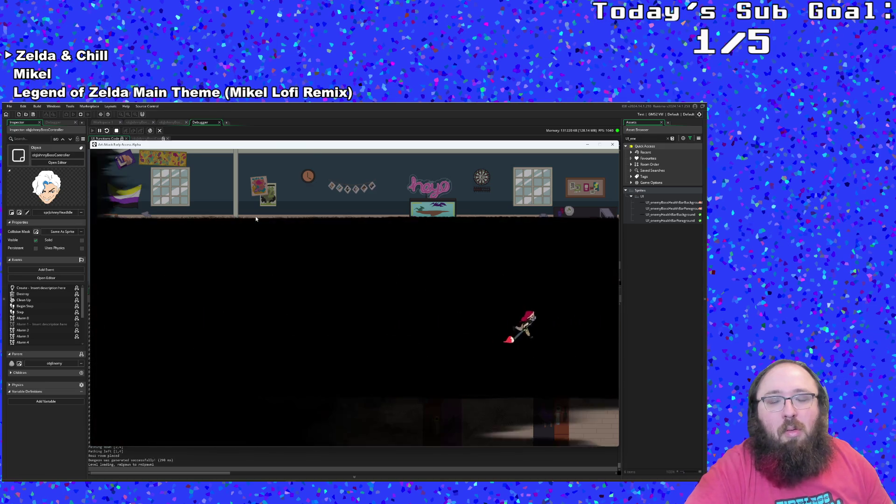
pyautogui.press('a')
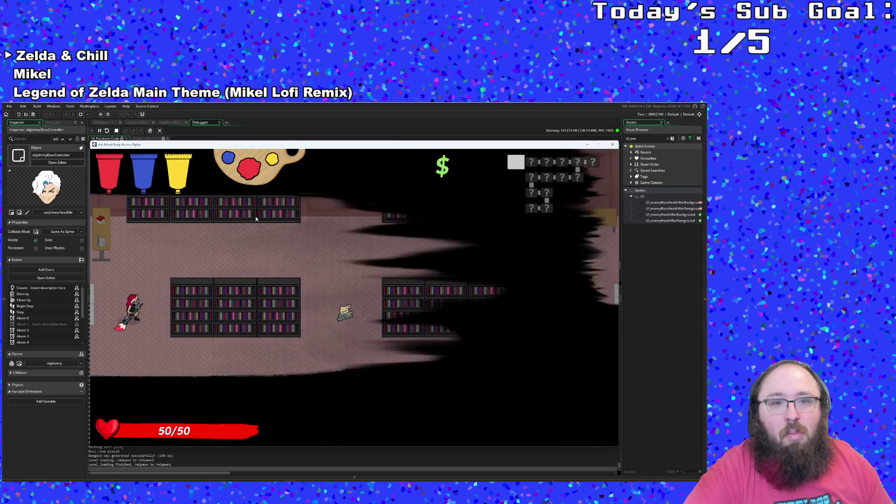
pyautogui.press('d')
pyautogui.press('d')
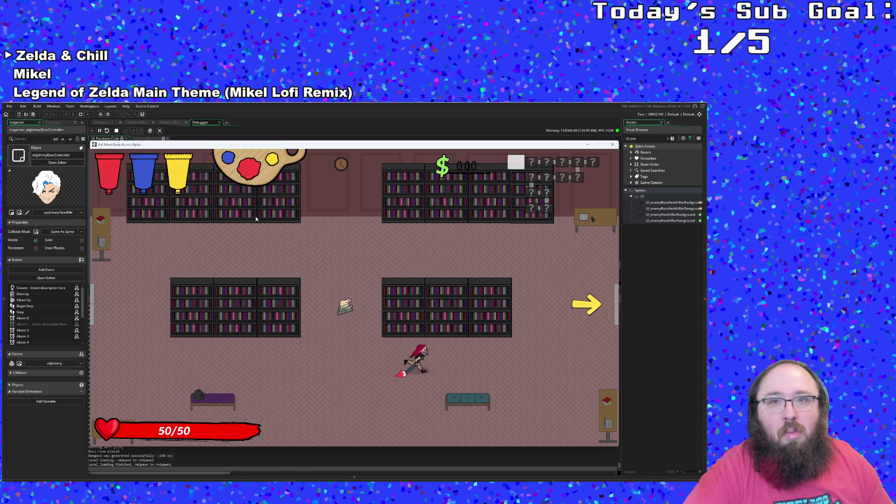
pyautogui.press('w')
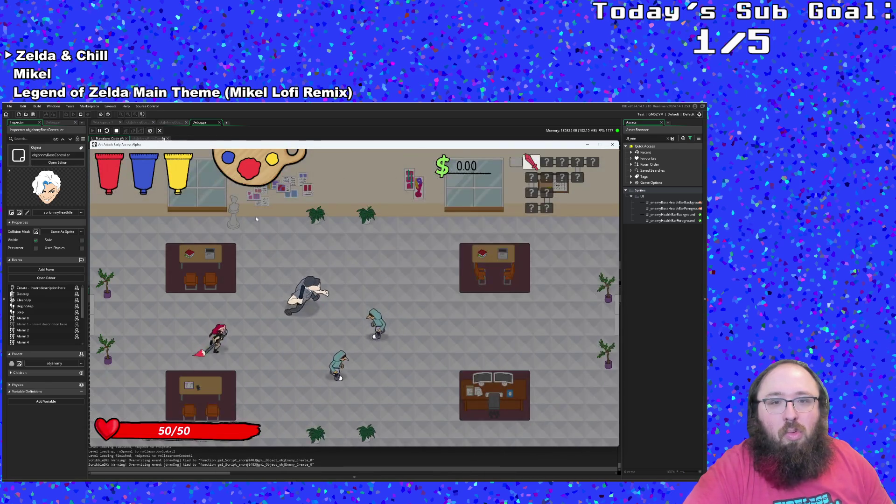
pyautogui.press('F1')
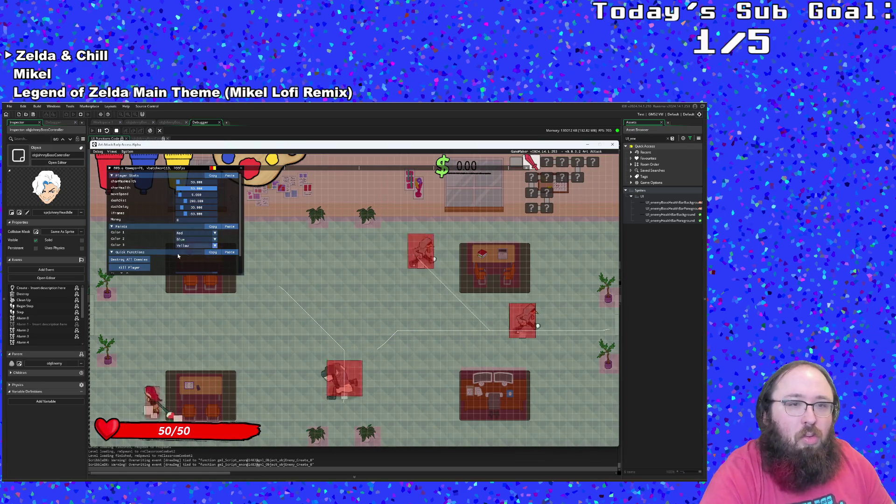
# - Clear the first two rooms with Destroy All Enemies, moving right between them
pyautogui.press('w')
pyautogui.click(147, 260)
pyautogui.press('d')
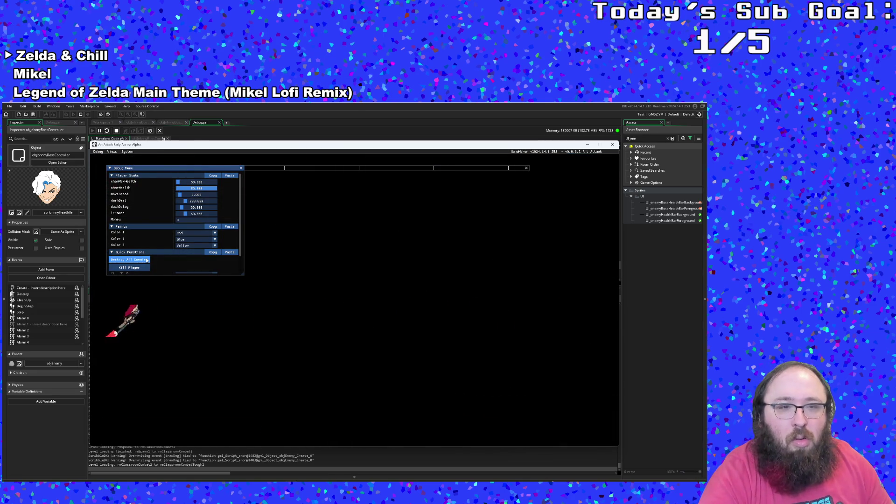
pyautogui.press('d')
pyautogui.click(147, 260)
pyautogui.scroll(-1, 146, 258)
# - Clear the next room of enemies and step onto its right exit
pyautogui.press('s')
pyautogui.press('d')
pyautogui.press('w')
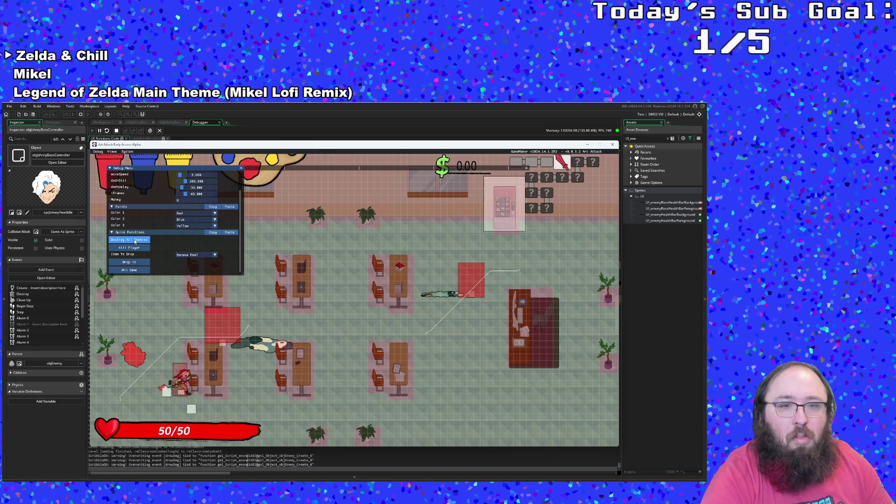
pyautogui.click(135, 241)
pyautogui.press('d')
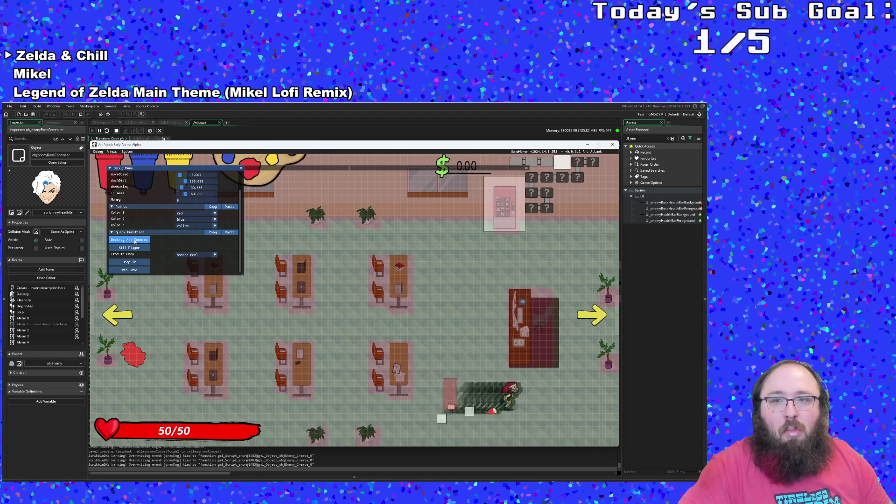
pyautogui.scroll(1, 134, 239)
pyautogui.press('w')
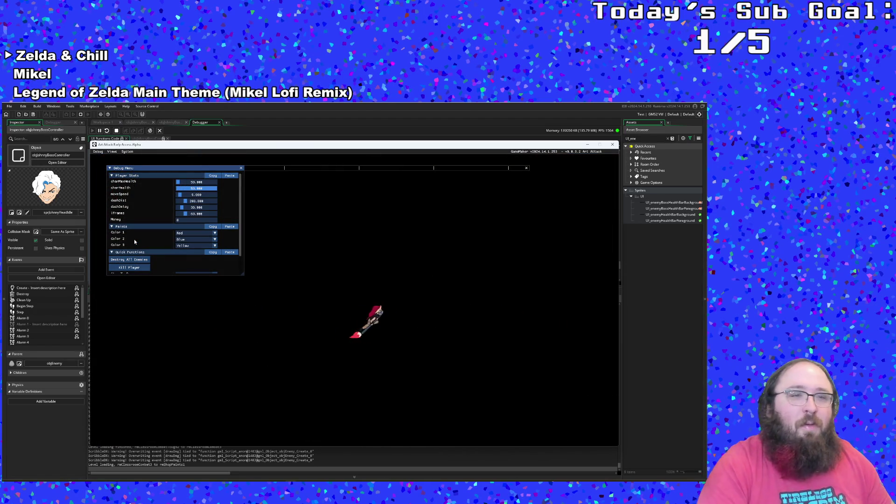
pyautogui.scroll(-1, 135, 254)
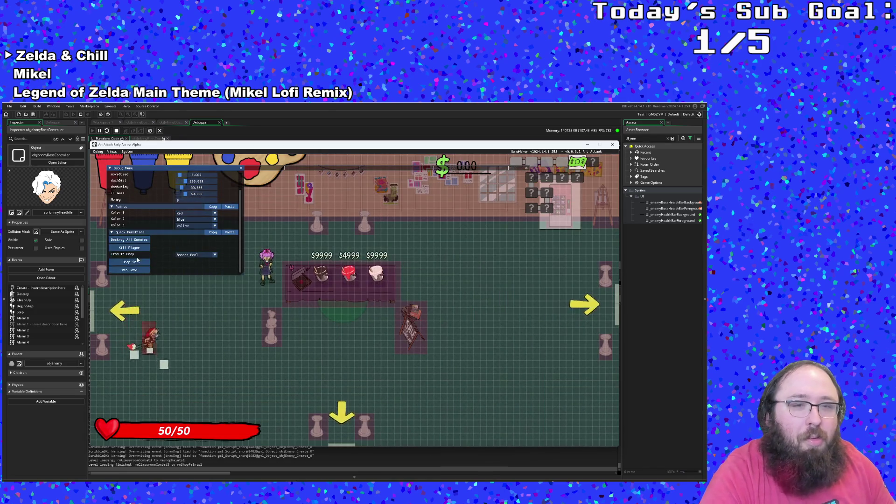
# - Take the bottom exit, clear the combat room, and leave left into the treasure room
pyautogui.press('d')
pyautogui.press('s')
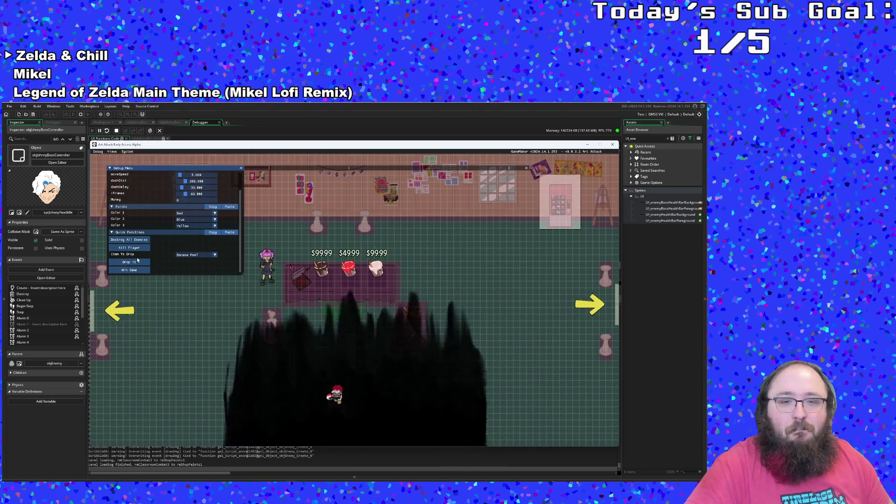
pyautogui.scroll(2, 134, 260)
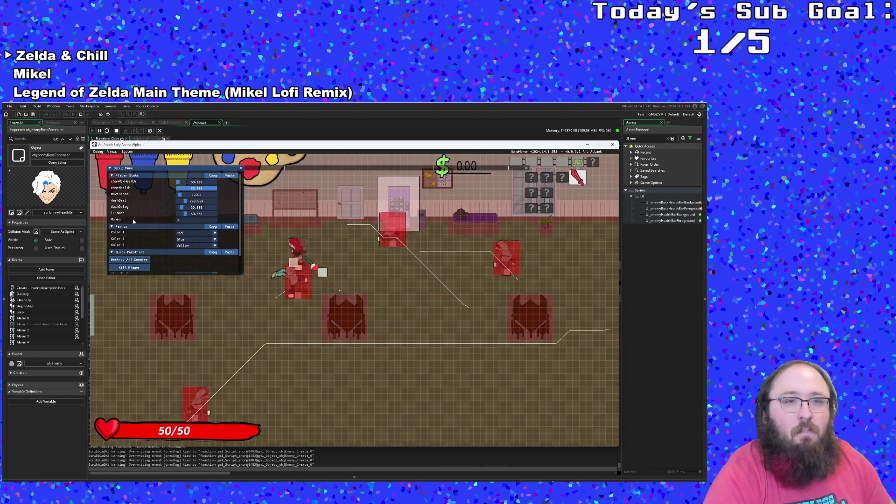
pyautogui.click(134, 259)
pyautogui.scroll(-1, 134, 259)
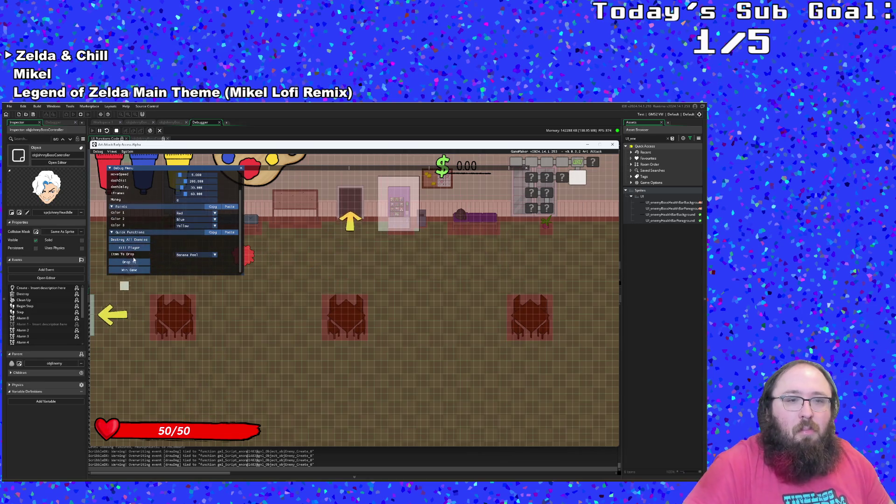
pyautogui.press('a')
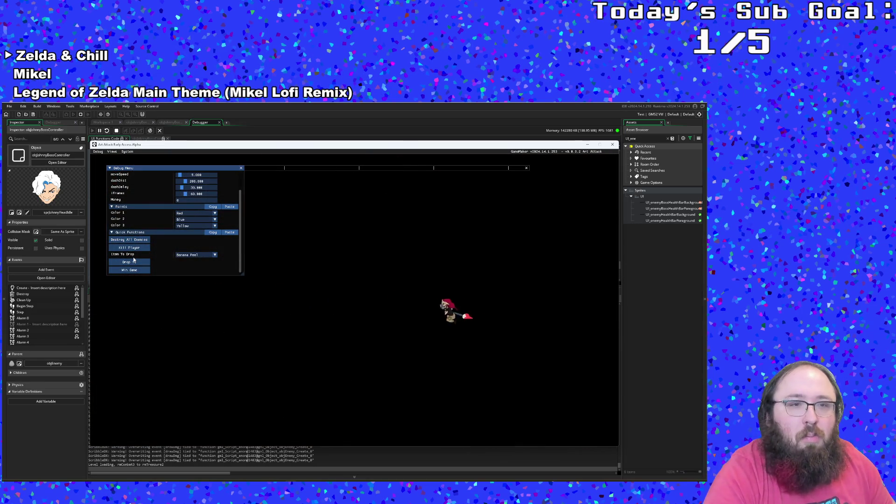
pyautogui.press('a')
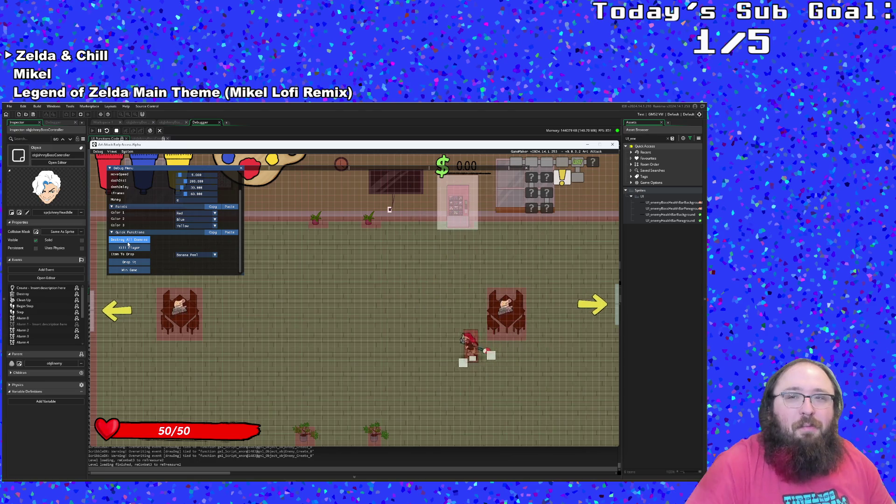
# - Walk the player through the treasure room to its left exit
pyautogui.press('a')
pyautogui.press('s')
pyautogui.press('a')
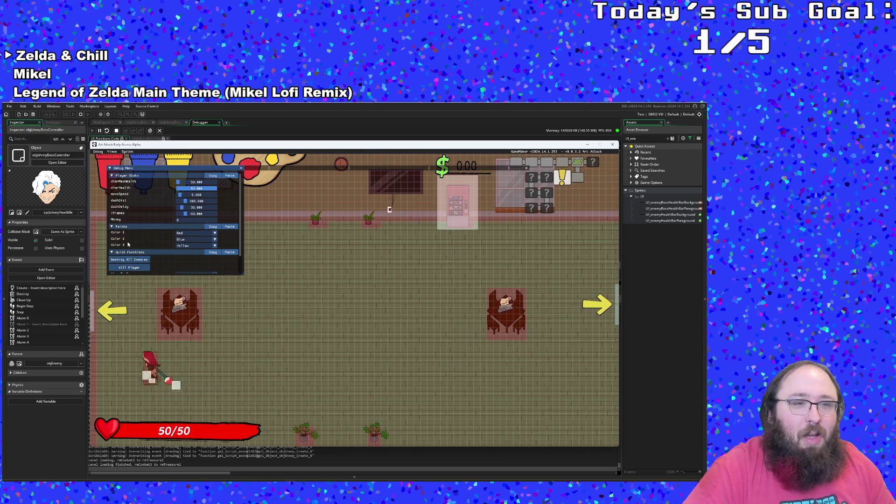
pyautogui.press('w')
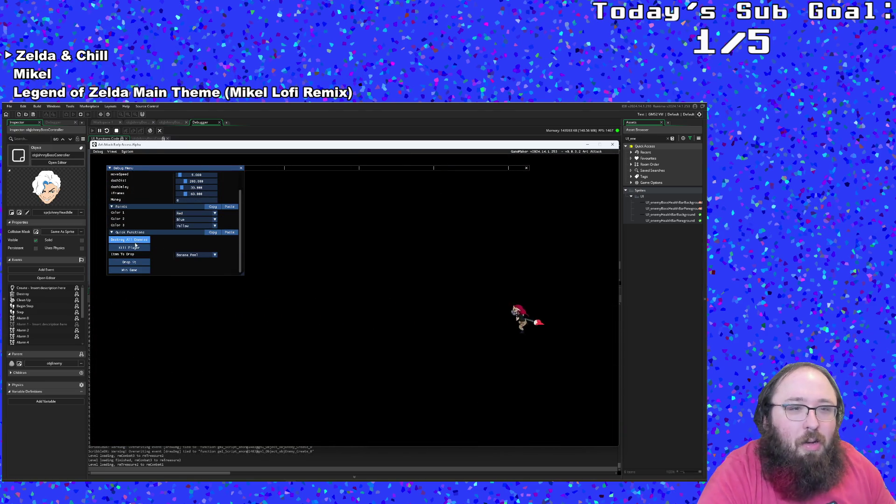
pyautogui.press('a')
pyautogui.scroll(2, 136, 243)
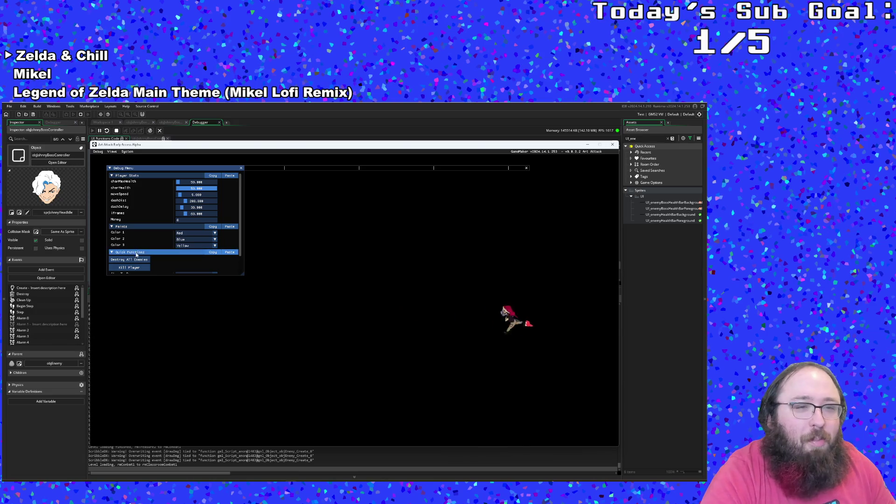
pyautogui.scroll(-1, 136, 257)
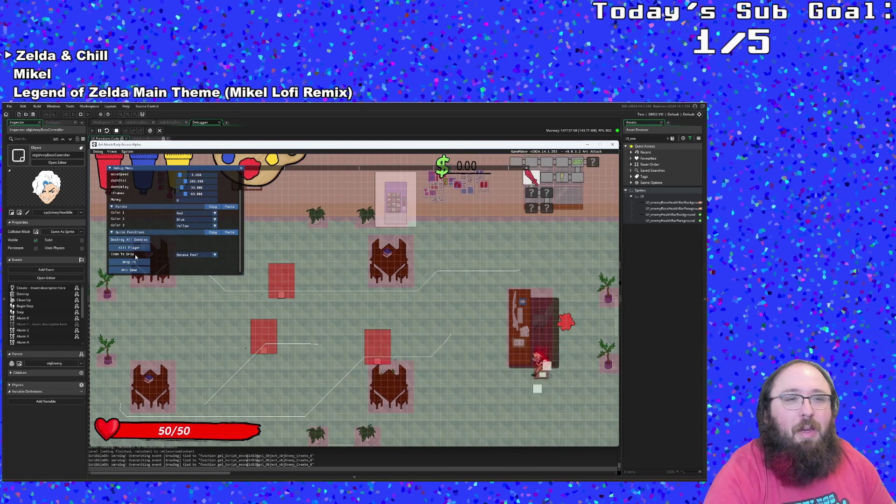
# - Clear two more combat rooms, dismiss the tutorial, and walk left toward the boss room
pyautogui.click(136, 240)
pyautogui.press('a')
pyautogui.press('s')
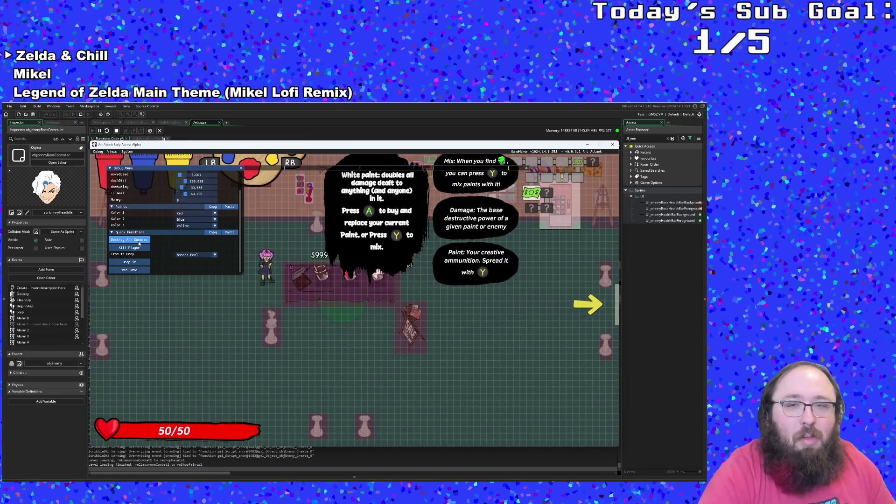
pyautogui.press('d')
pyautogui.scroll(3, 138, 243)
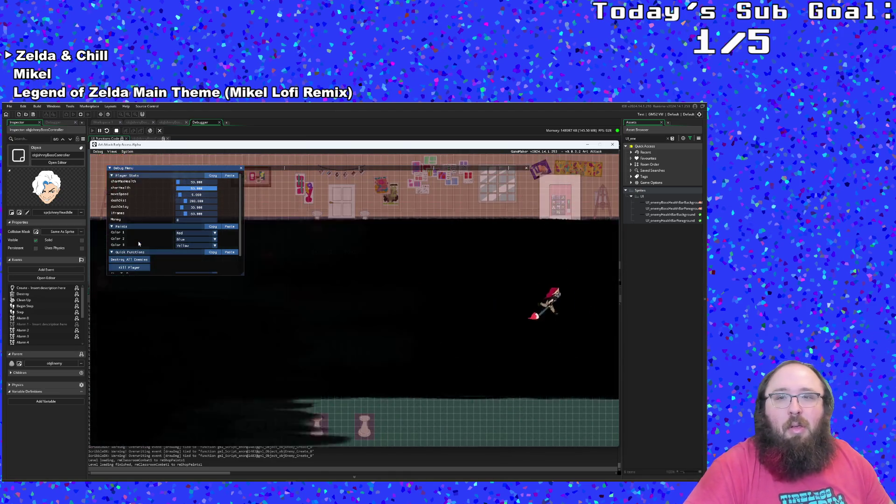
pyautogui.scroll(-1, 138, 243)
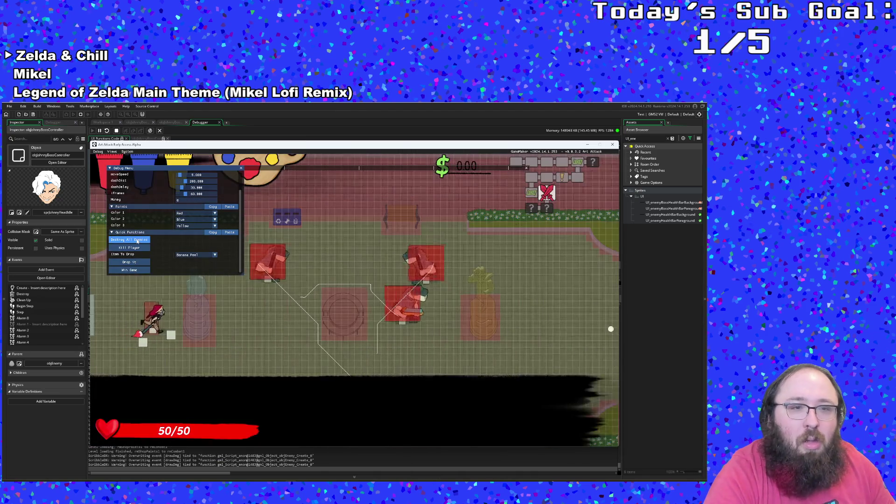
pyautogui.click(137, 241)
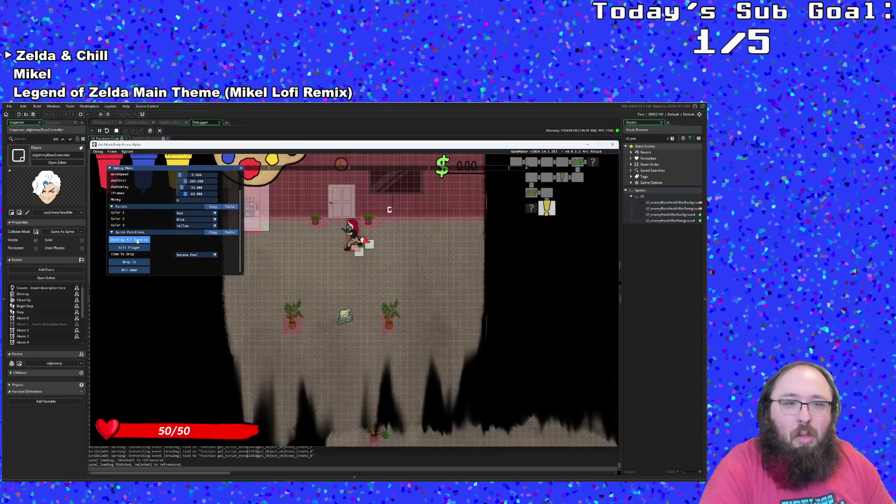
pyautogui.press('a')
pyautogui.press('a')
pyautogui.press('a')
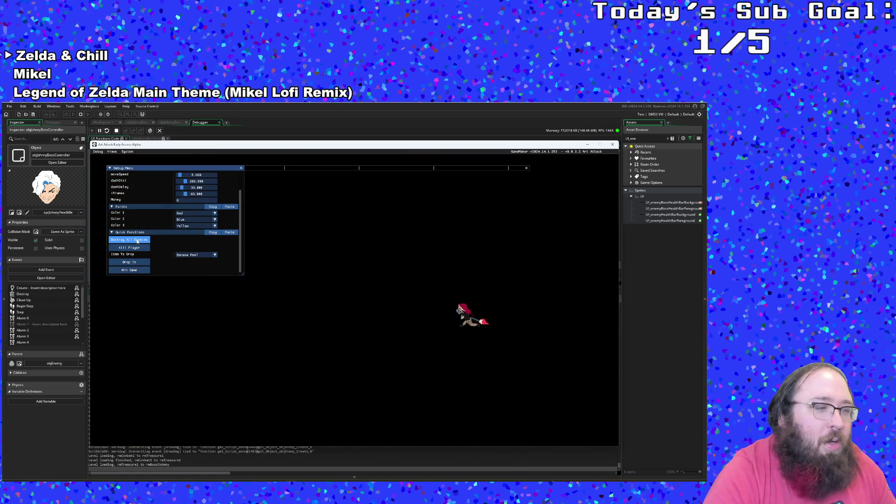
# - Walk up to the boss and advance its dialogue with Space until the disableGUIStencil error appears
pyautogui.press('a')
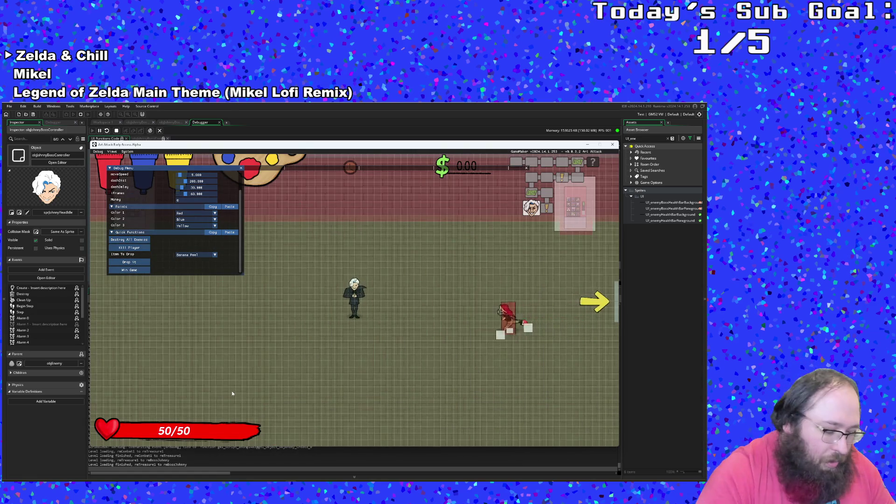
pyautogui.press('space')
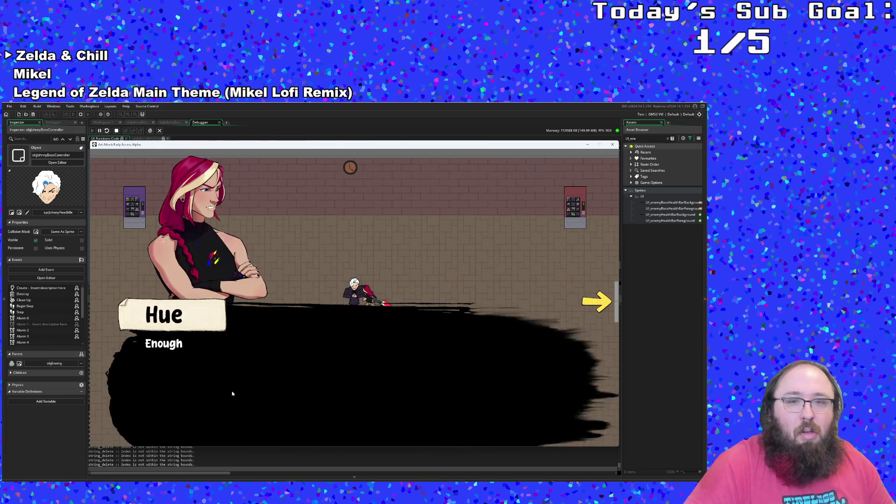
pyautogui.press('space')
pyautogui.press('space')
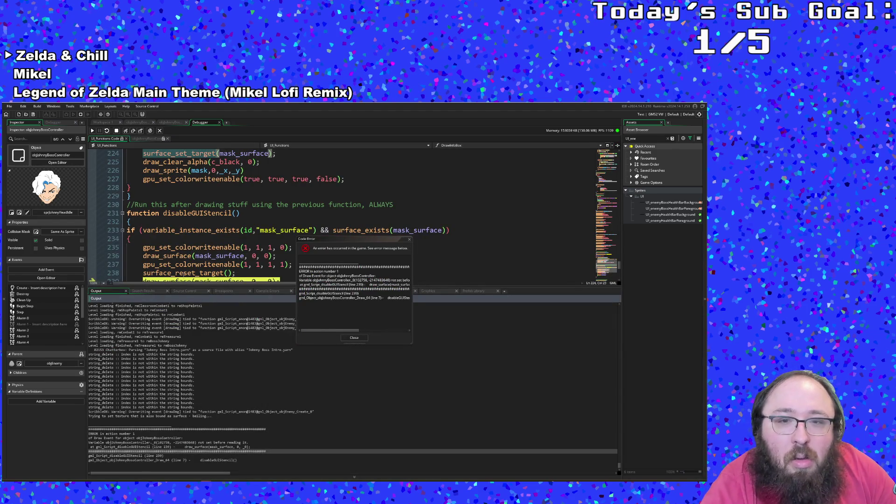
# - Scroll to disableGUIStencil and inspect the surface_free call on line 242
pyautogui.scroll(-2, 183, 262)
pyautogui.click(183, 256)
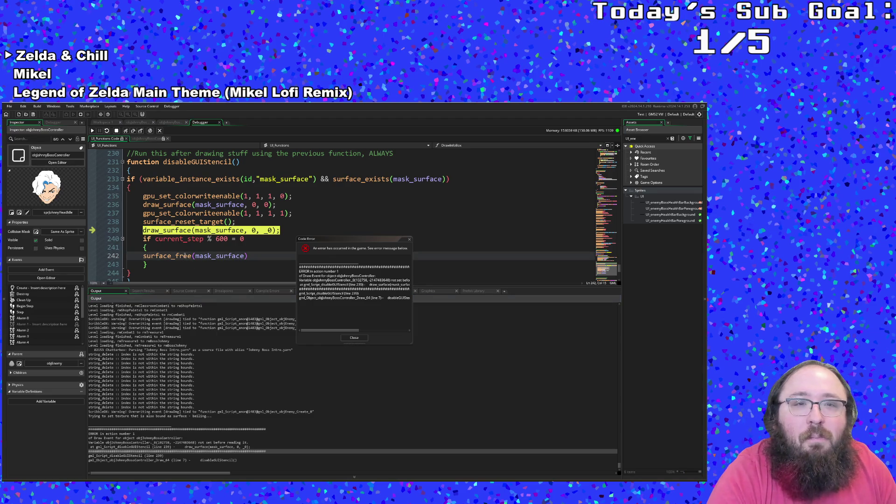
pyautogui.doubleClick(183, 256)
pyautogui.click(184, 256)
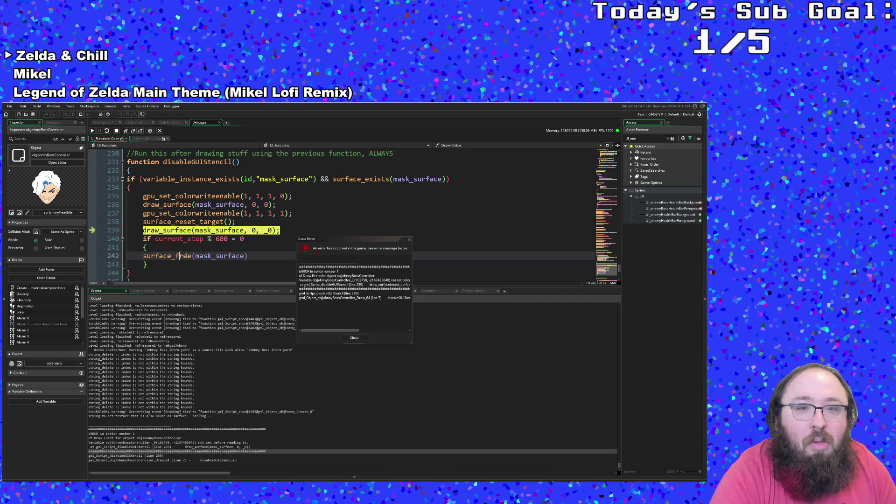
# - Read the rest of the code error report and close it
pyautogui.click(332, 332)
pyautogui.moveTo(346, 333)
pyautogui.mouseDown()
pyautogui.moveTo(331, 332)
pyautogui.moveTo(341, 334)
pyautogui.mouseUp()
pyautogui.click(353, 338)
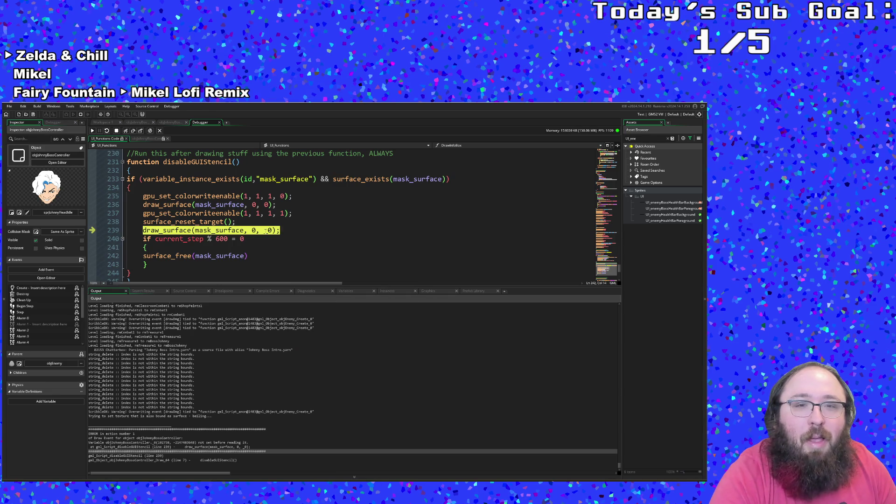
# - Stop the running game and correct the stray _0 on line 239 to 0
pyautogui.click(116, 131)
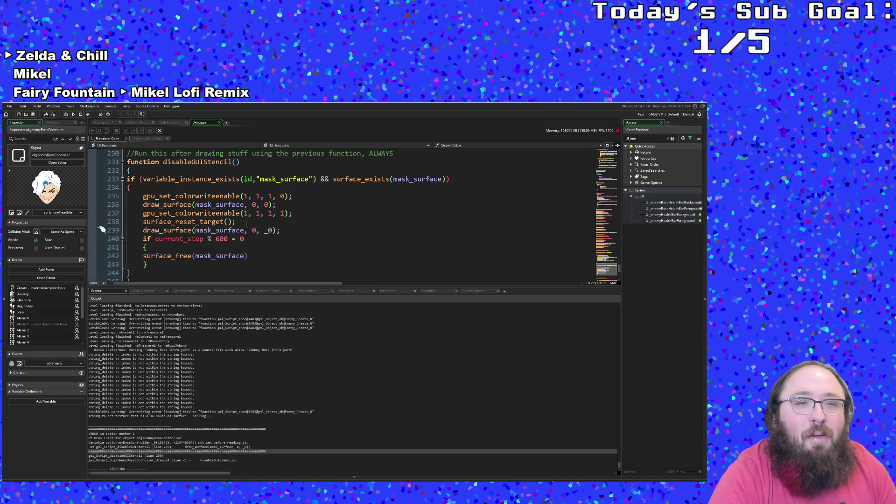
pyautogui.click(269, 230)
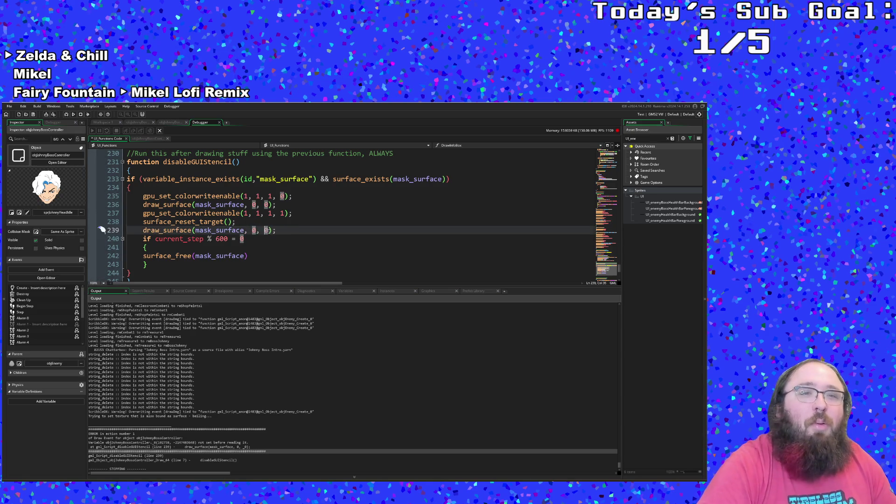
pyautogui.press('Up')
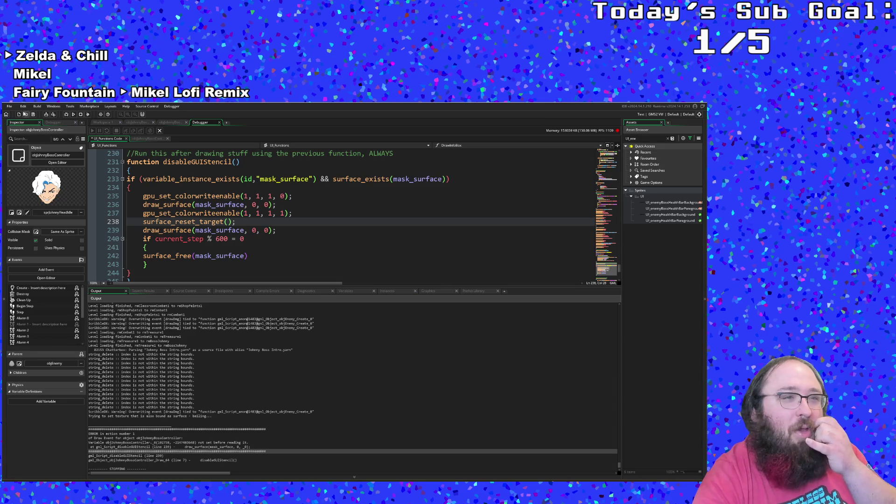
# - Save the edited script and rebuild and run the game
pyautogui.click(10, 107)
pyautogui.click(21, 136)
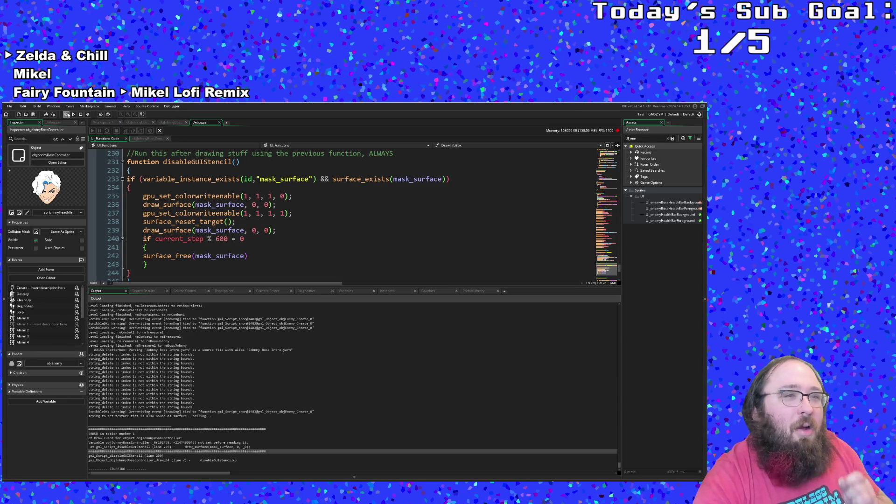
pyautogui.click(67, 115)
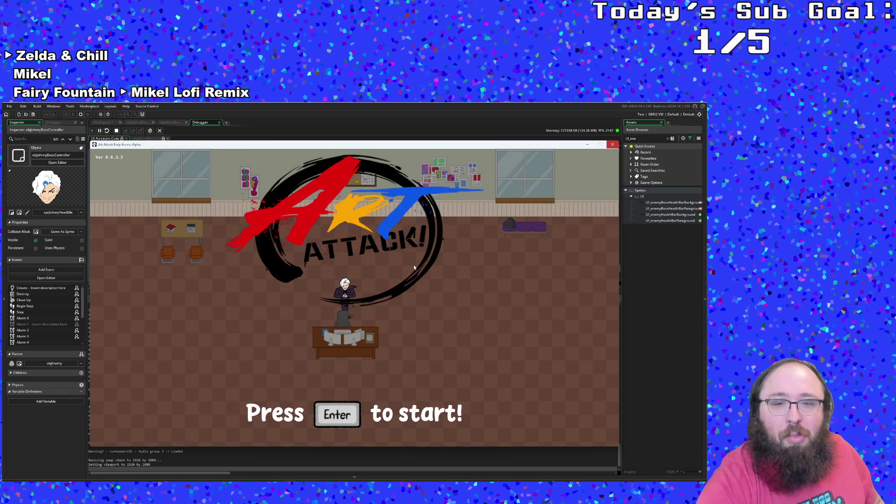
# - Start the game, walk through the library into the classroom, and destroy all its enemies
pyautogui.press('Return')
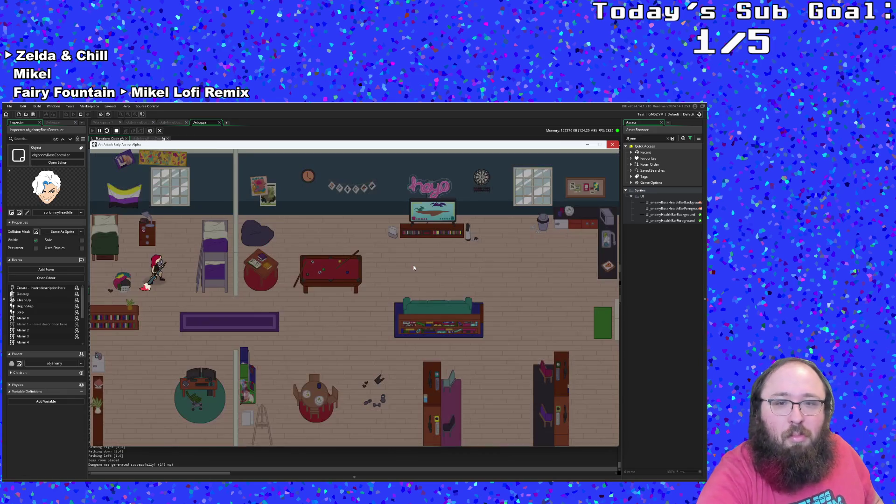
pyautogui.press('d')
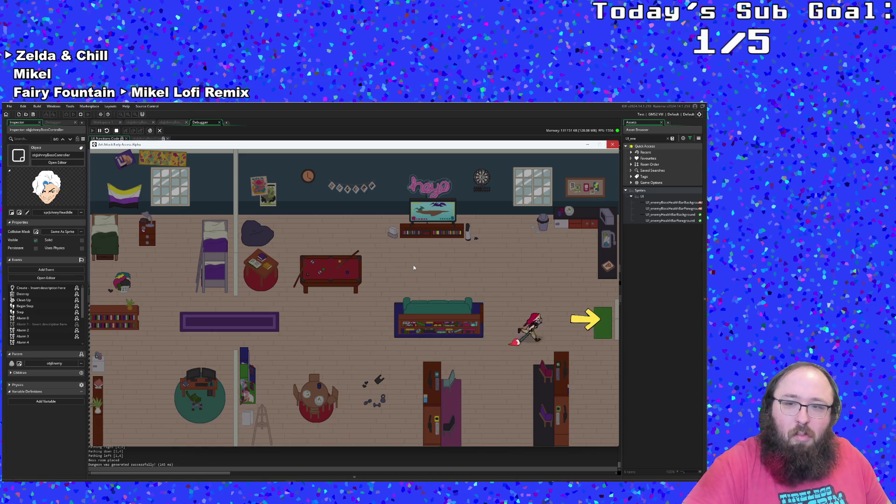
pyautogui.press('d')
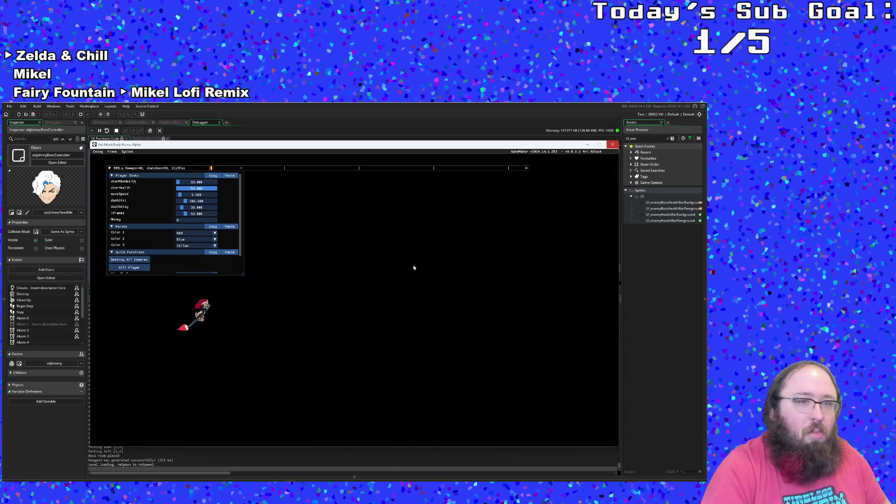
pyautogui.press('d')
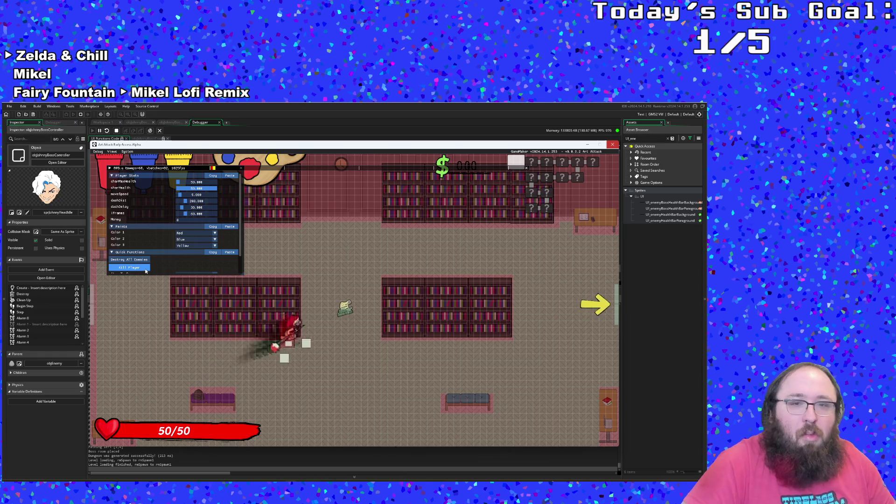
pyautogui.press('w')
pyautogui.press('d')
pyautogui.press('s')
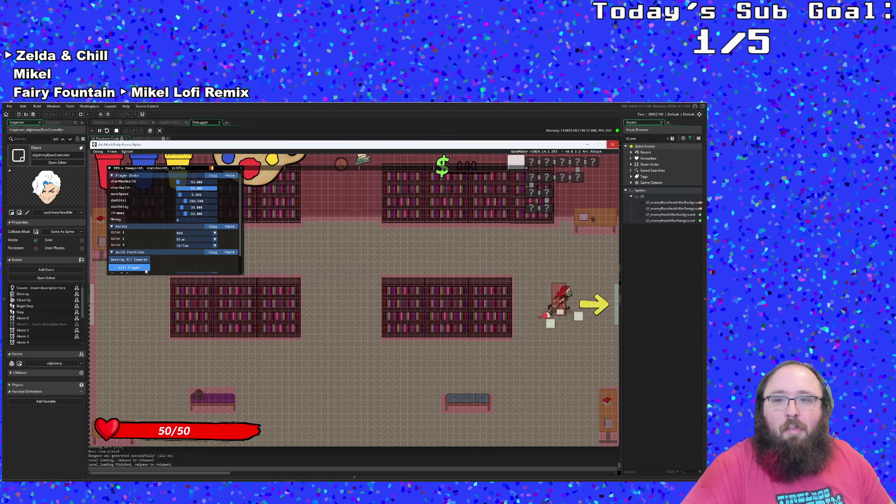
pyautogui.press('d')
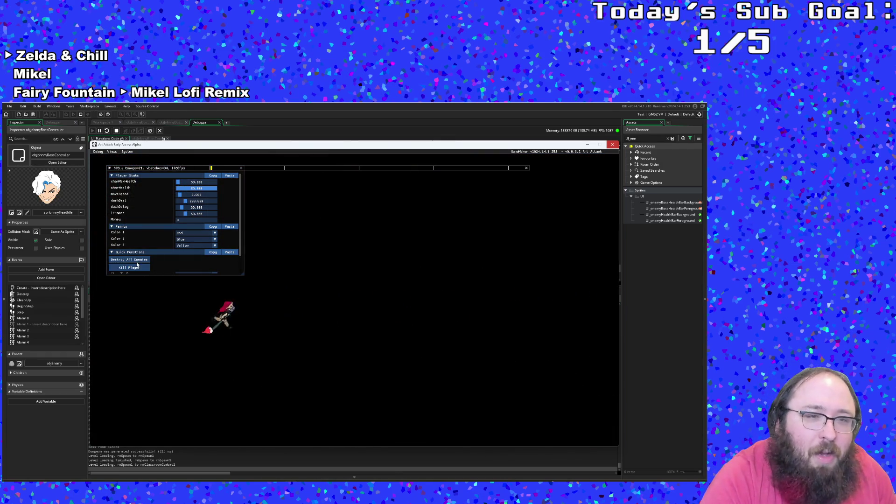
pyautogui.click(135, 261)
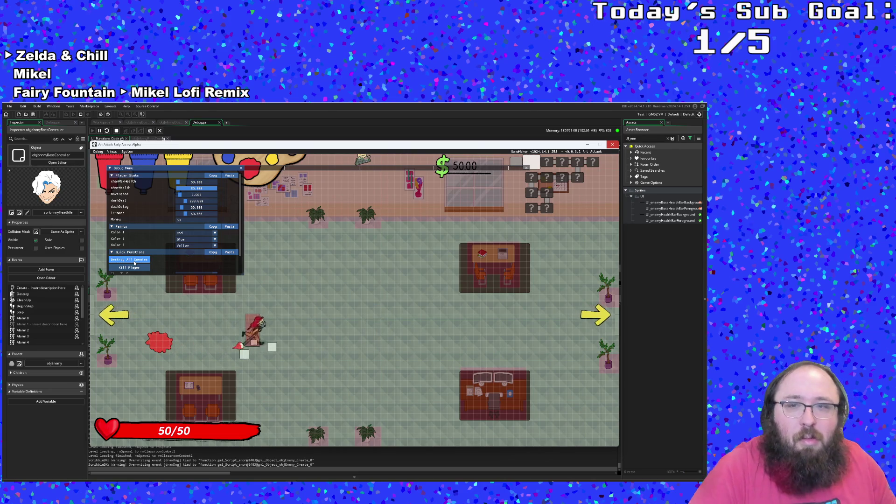
# - Move on through the next rooms, clearing the remaining enemy and then the dining room's enemies
pyautogui.press('d')
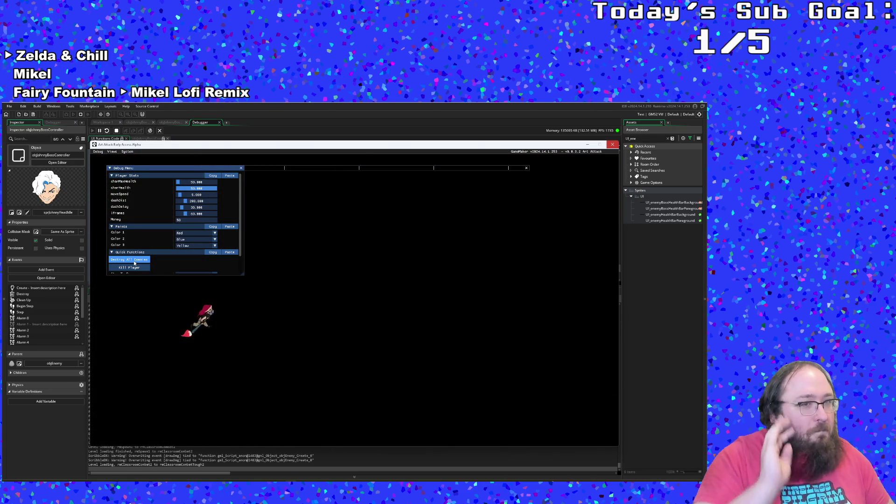
pyautogui.press('d')
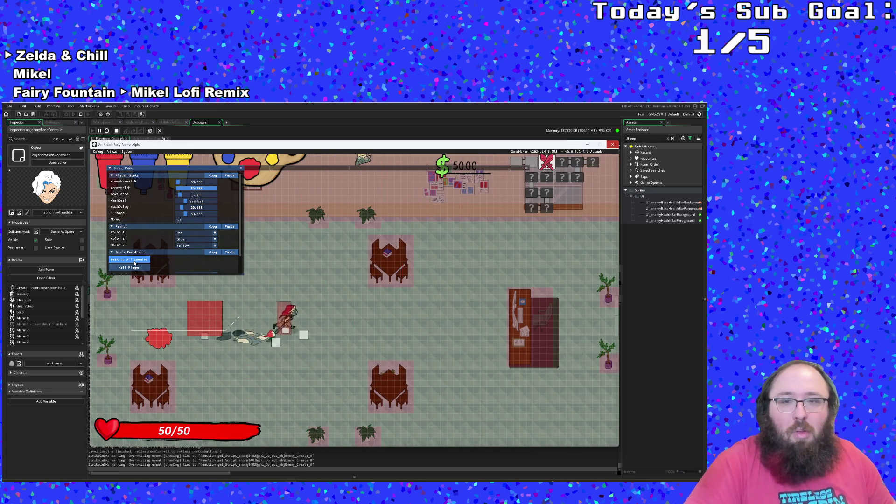
pyautogui.click(134, 263)
pyautogui.press('w')
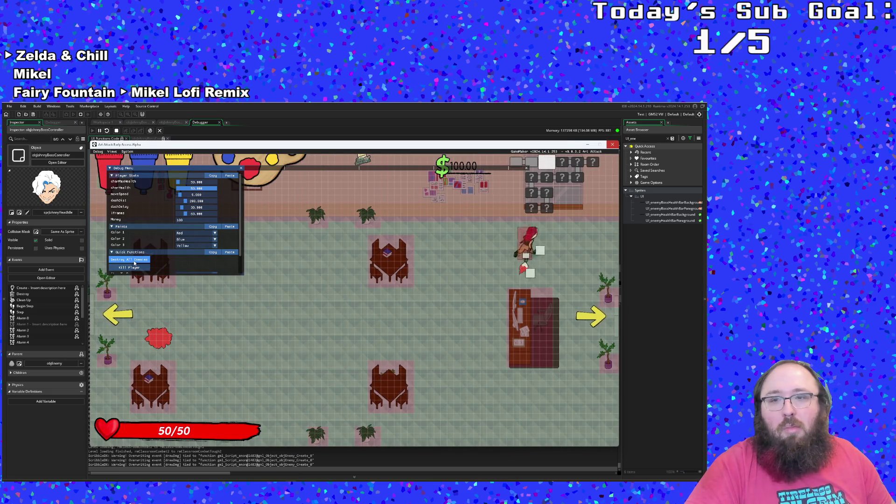
pyautogui.scroll(-2, 134, 263)
pyautogui.press('s')
pyautogui.press('d')
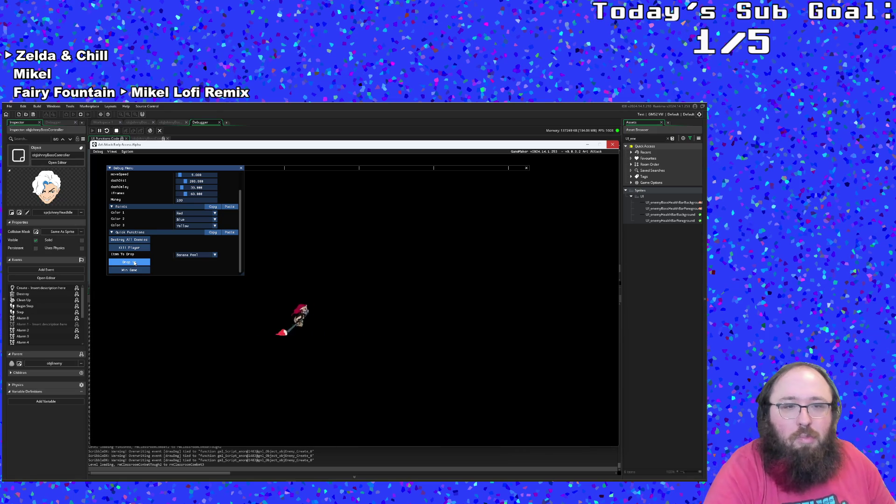
pyautogui.scroll(2, 129, 232)
pyautogui.scroll(-1, 129, 232)
pyautogui.press('d')
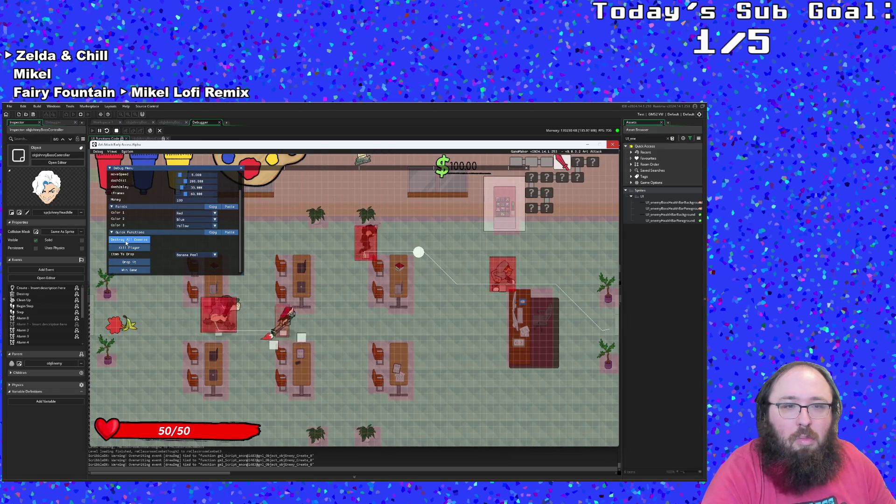
pyautogui.press('d')
pyautogui.click(126, 240)
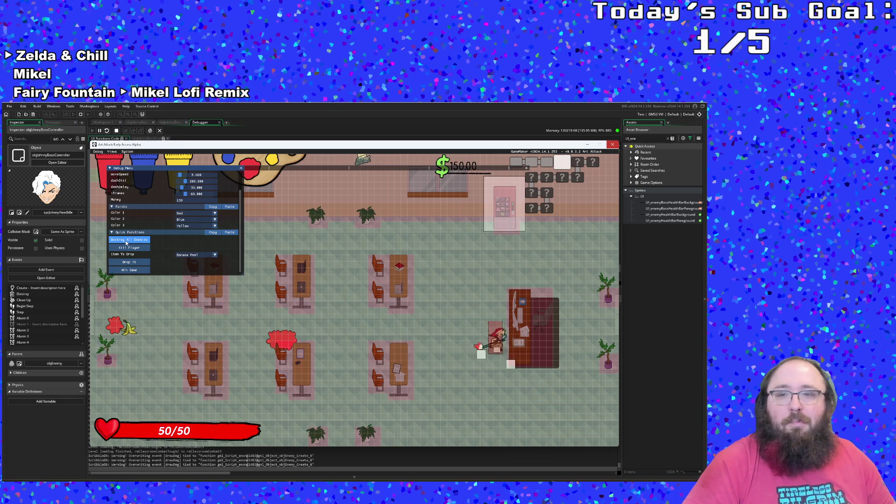
# - Walk through the shop into the next room and wipe out its enemies, bringing money to 200
pyautogui.press('s')
pyautogui.scroll(1, 126, 243)
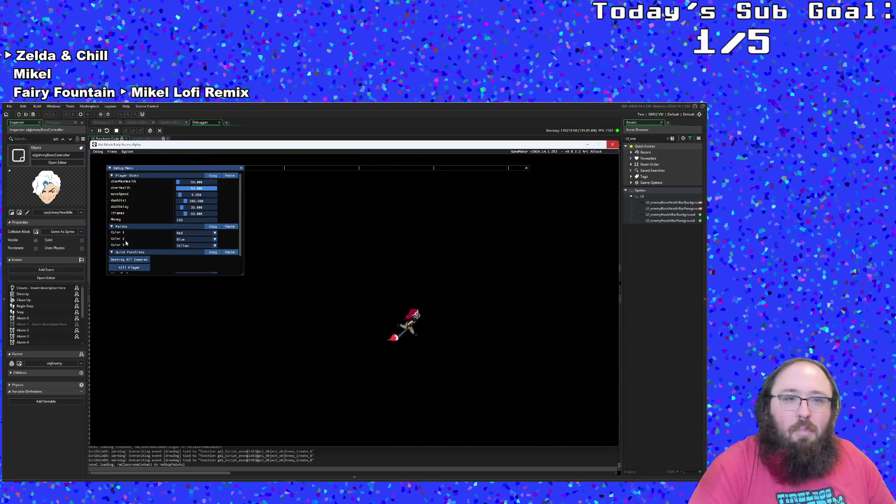
pyautogui.scroll(-1, 135, 258)
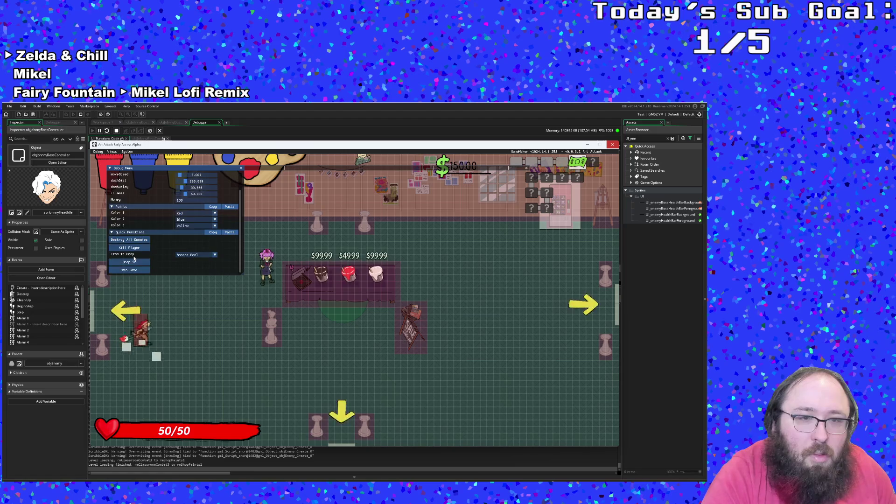
pyautogui.press('d')
pyautogui.press('d')
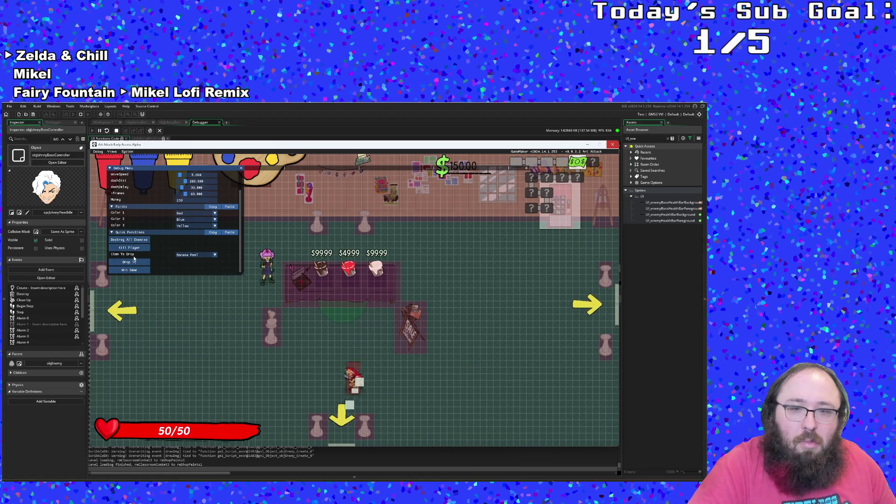
pyautogui.press('s')
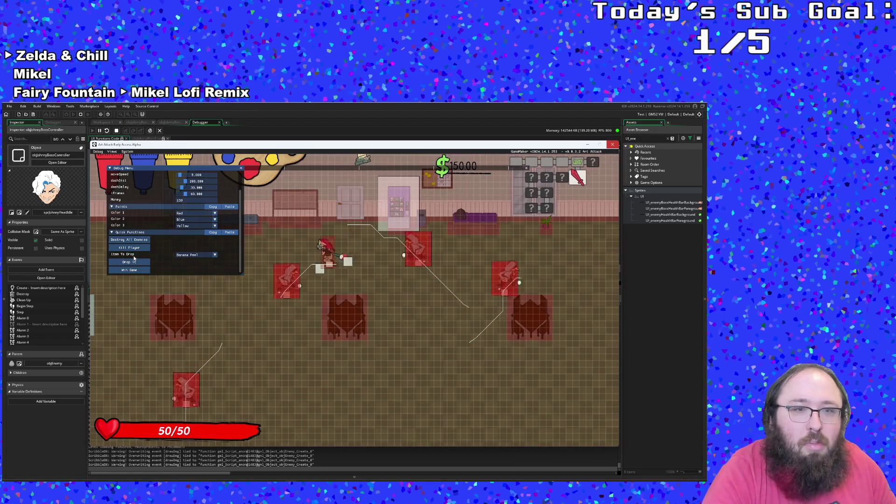
pyautogui.scroll(1, 134, 257)
pyautogui.click(120, 260)
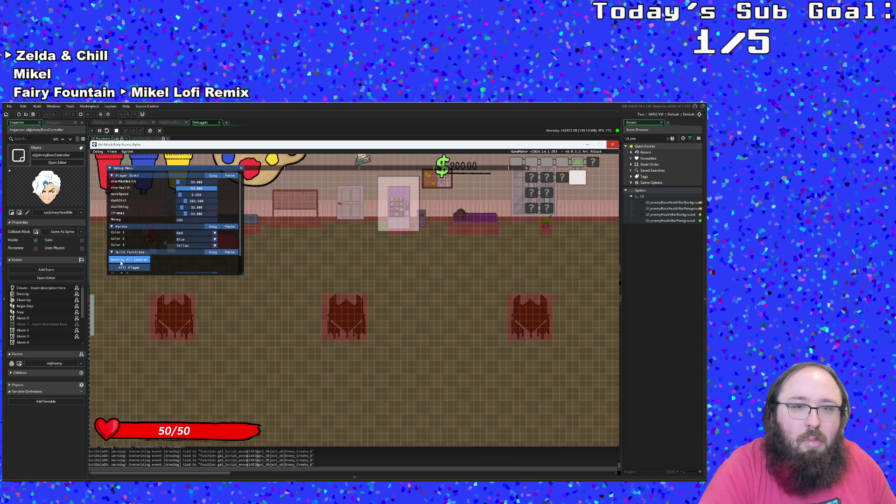
# - Walk left through several rooms and clear the enemies in the classroom room
pyautogui.scroll(-1, 120, 263)
pyautogui.press('a')
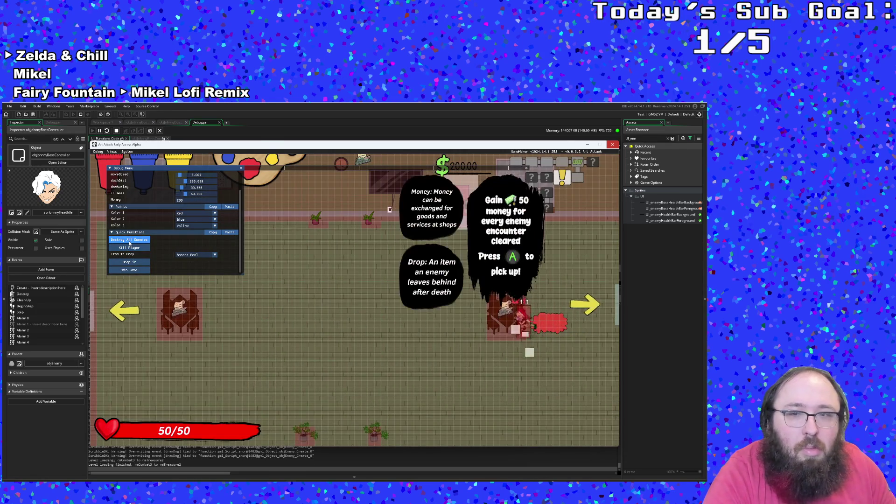
pyautogui.press('a')
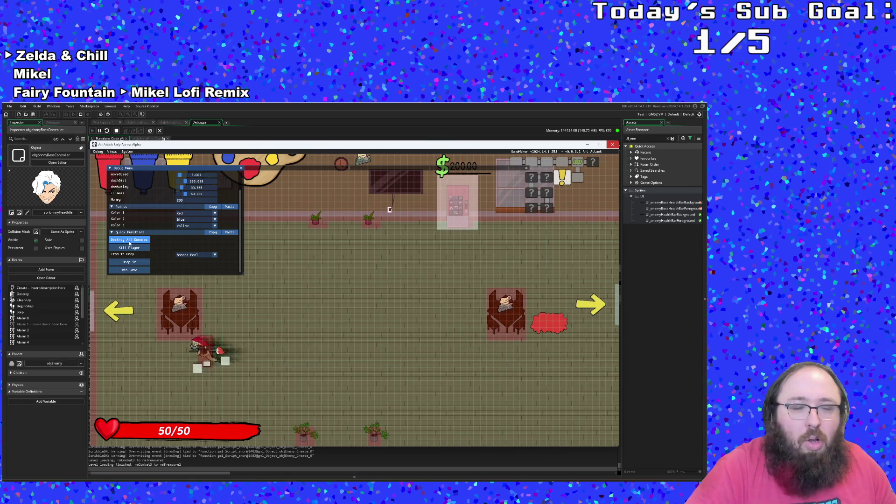
pyautogui.press('a')
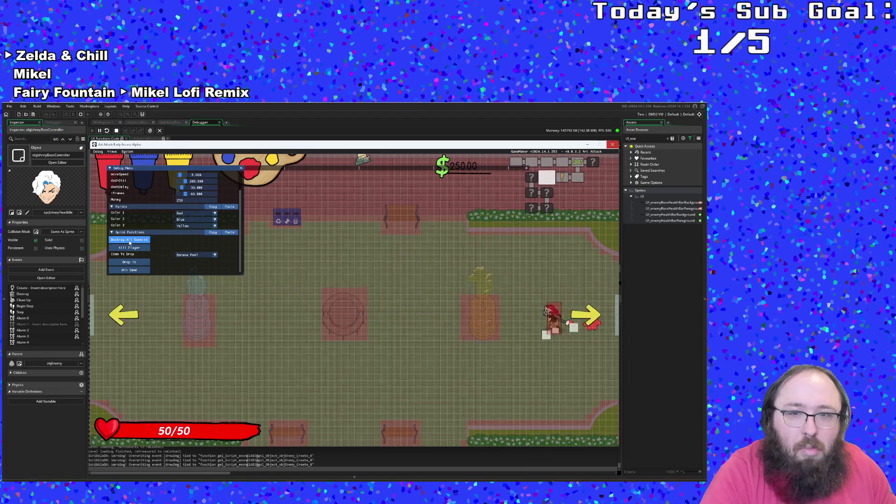
pyautogui.press('a')
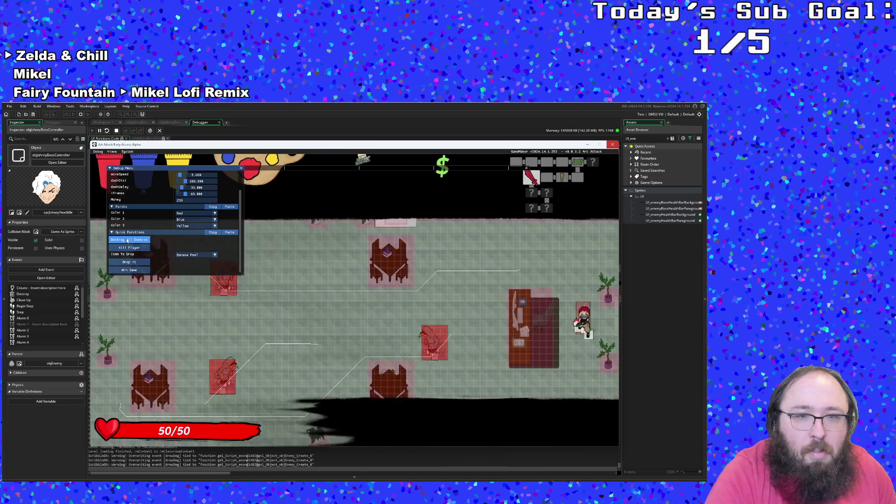
pyautogui.click(128, 240)
# - Continue through the shop and combat room down to the boss room where Johnny stands, with 350 money
pyautogui.press('a')
pyautogui.press('s')
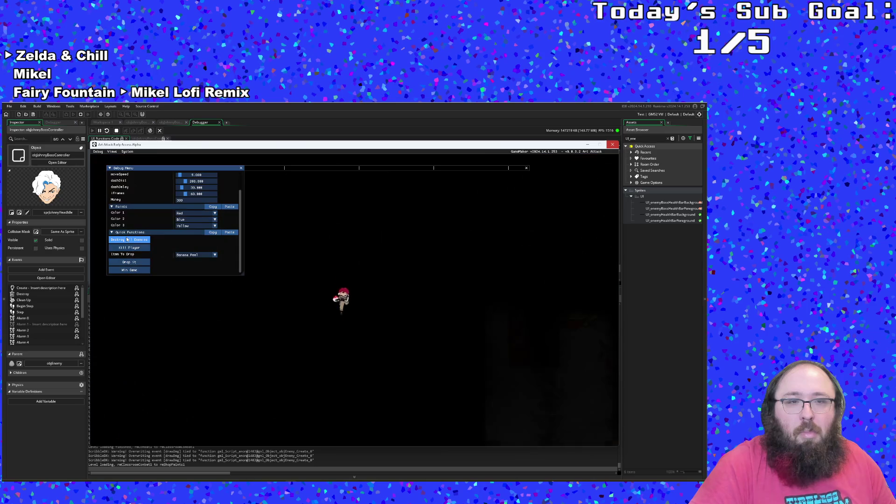
pyautogui.press('d')
pyautogui.press('s')
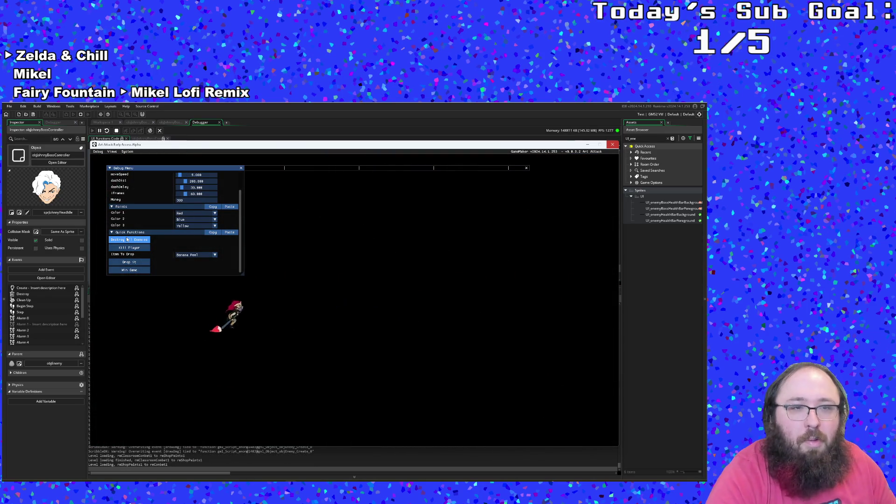
pyautogui.press('s')
pyautogui.press('d')
pyautogui.press('d')
pyautogui.press('s')
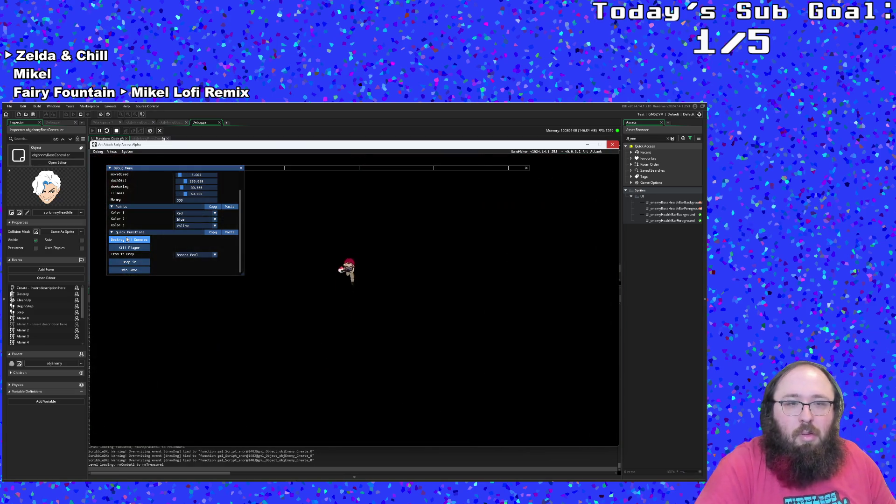
pyautogui.press('a')
pyautogui.press('a')
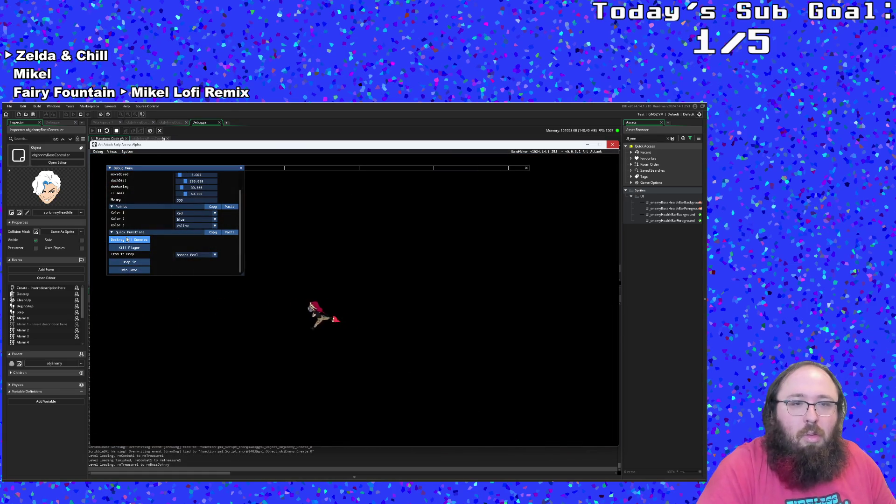
pyautogui.press('F1')
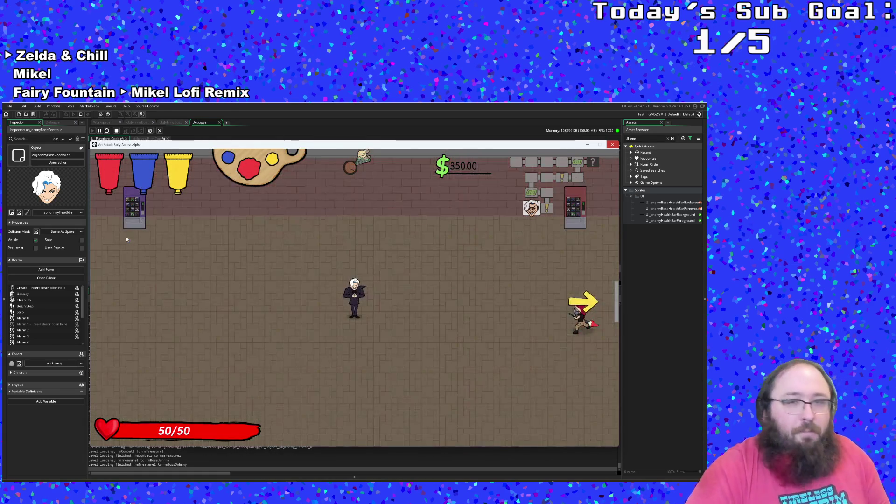
pyautogui.press('a')
pyautogui.press('a')
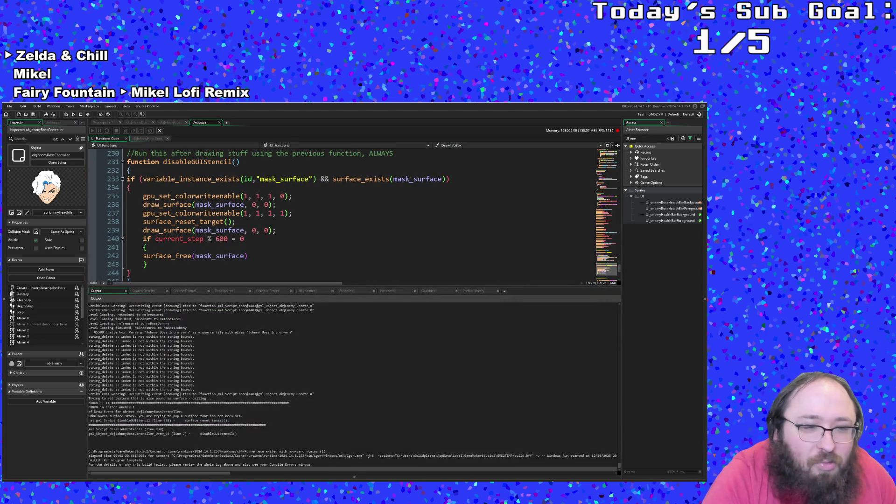
# - Inspect the 'Unbalanced surface stack' error at disableGUIStencil line 238 and place the cursor in the line 240 check
pyautogui.scroll(-1, 112, 406)
pyautogui.click(118, 408)
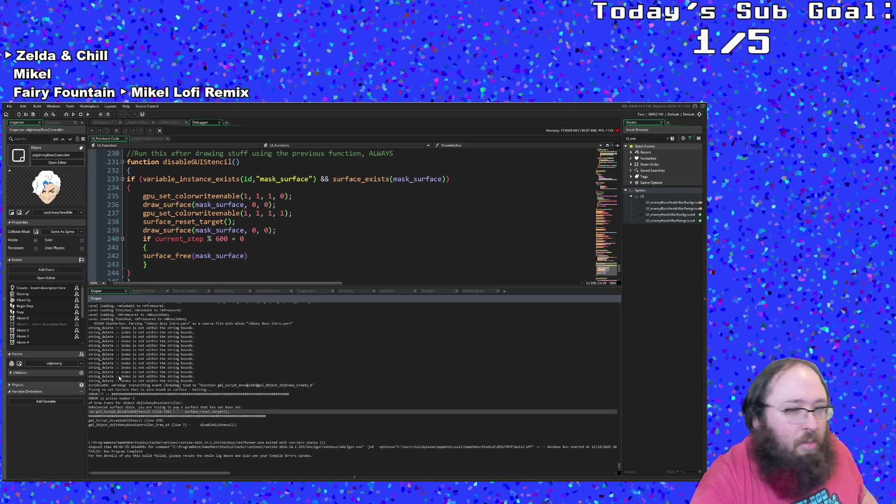
pyautogui.click(209, 238)
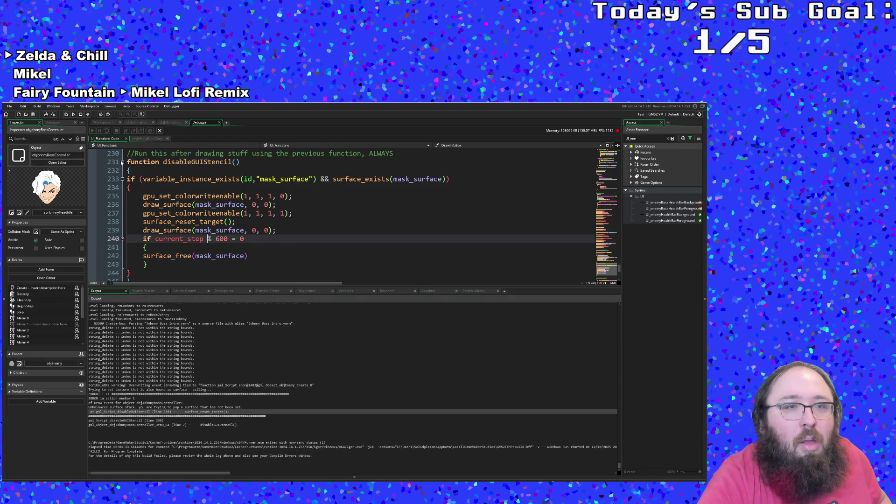
pyautogui.moveTo(126, 153); pyautogui.dragTo(172, 213)
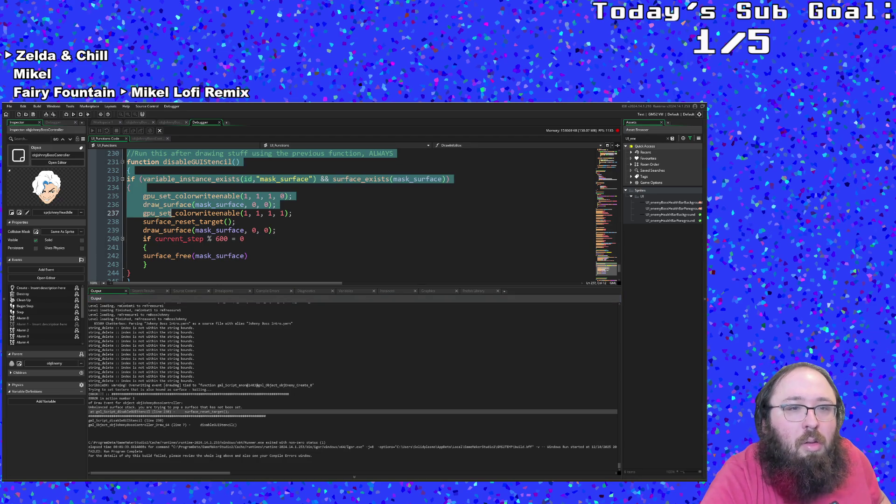
pyautogui.scroll(-2, 171, 213)
pyautogui.keyDown('shift'); pyautogui.click(131, 228); pyautogui.keyUp('shift')
pyautogui.scroll(4, 195, 232)
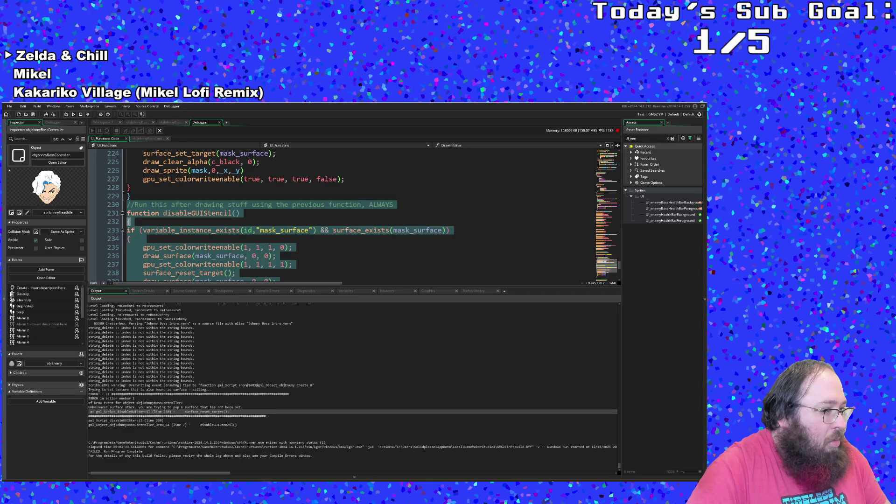
pyautogui.scroll(4, 158, 232)
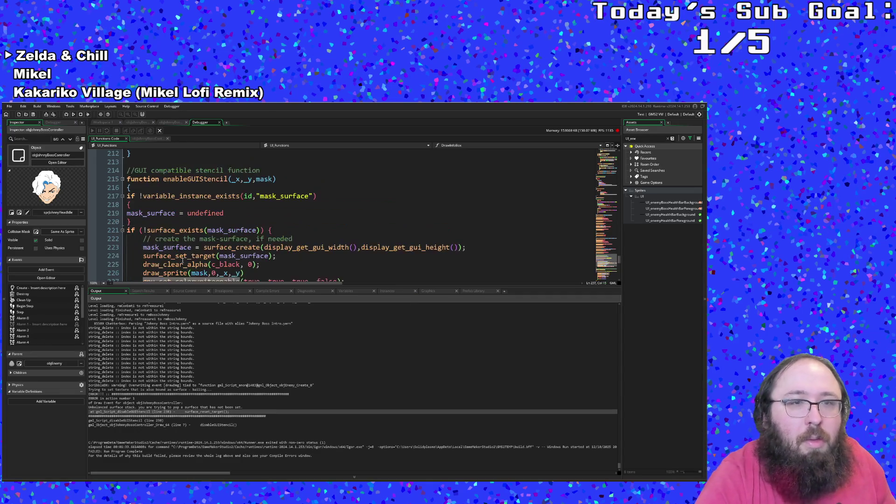
# - Select lines 214–229 covering the enableGUIStencil function, then clear the selection
pyautogui.click(125, 171)
pyautogui.moveTo(126, 170)
pyautogui.mouseDown()
pyautogui.moveTo(275, 205)
pyautogui.moveTo(234, 178)
pyautogui.moveTo(280, 228)
pyautogui.moveTo(168, 197)
pyautogui.mouseUp()
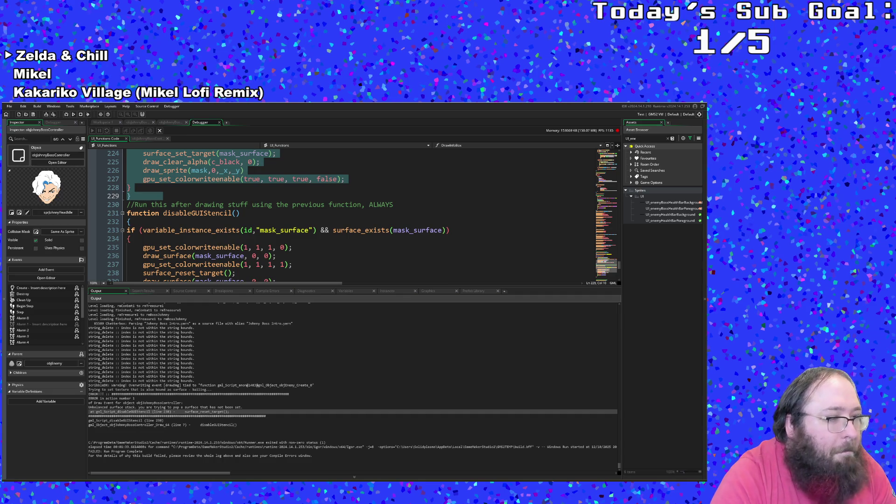
pyautogui.click(145, 256)
# - Move the cursor up to line 234, open the File menu, and dismiss it without choosing anything
pyautogui.press('Up')
pyautogui.press('Up')
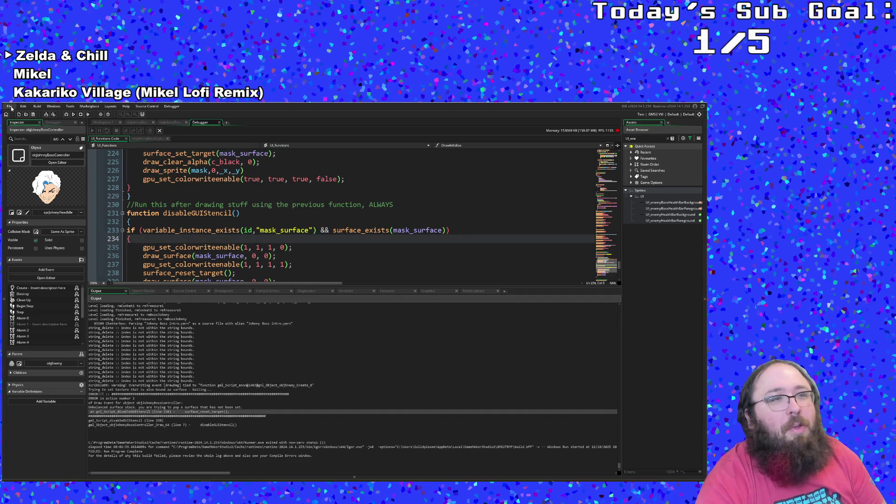
pyautogui.click(10, 107)
pyautogui.press('Escape')
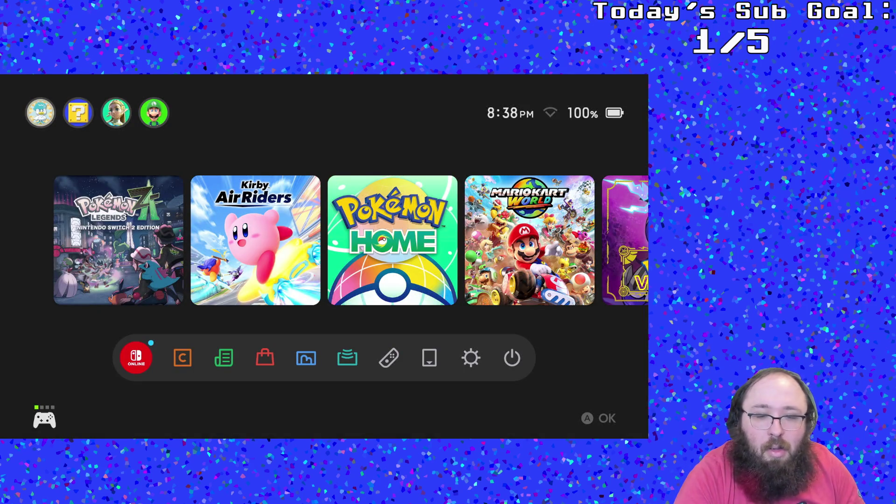
# - Browse the HOME game row past Kirby Air Riders and Pokémon HOME, stopping on Pokémon Legends Z-A
pyautogui.press('Down')
pyautogui.press('Right')
pyautogui.press('Left')
pyautogui.press('Left')
pyautogui.press('Right')
pyautogui.press('Right')
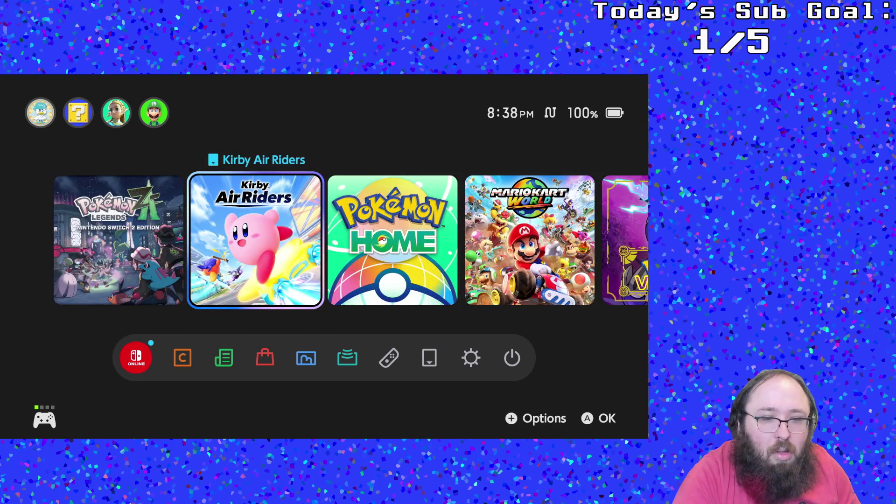
pyautogui.press('Right')
pyautogui.press('Left')
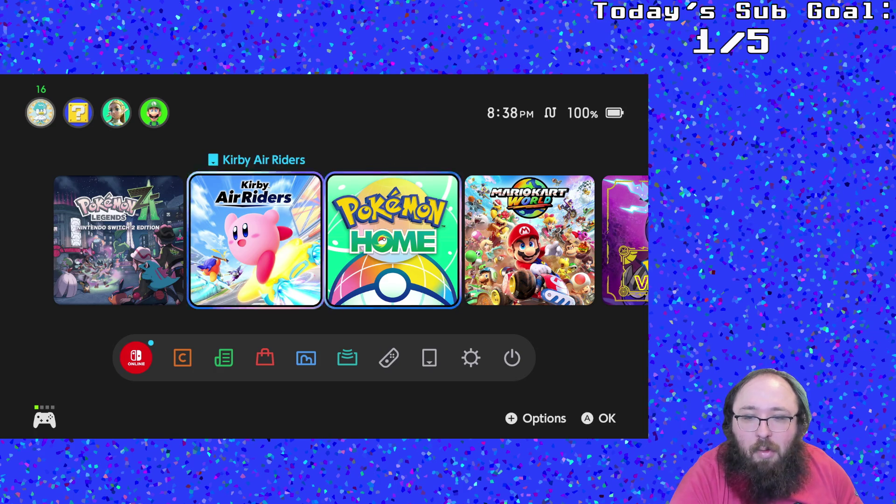
pyautogui.press('Right')
pyautogui.press('Left')
pyautogui.press('Left')
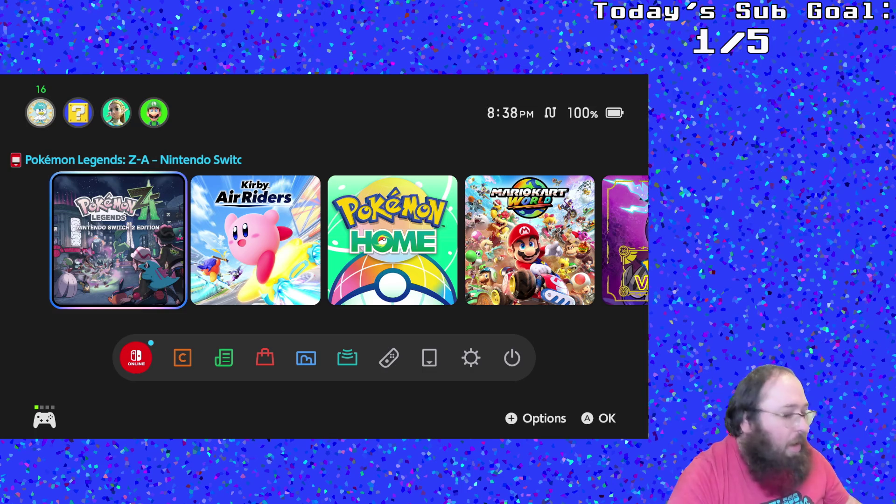
# - Launch Pokémon Legends Z-A, accept the pending system update, and wake from the lock screen to HOME
pyautogui.press('Return')
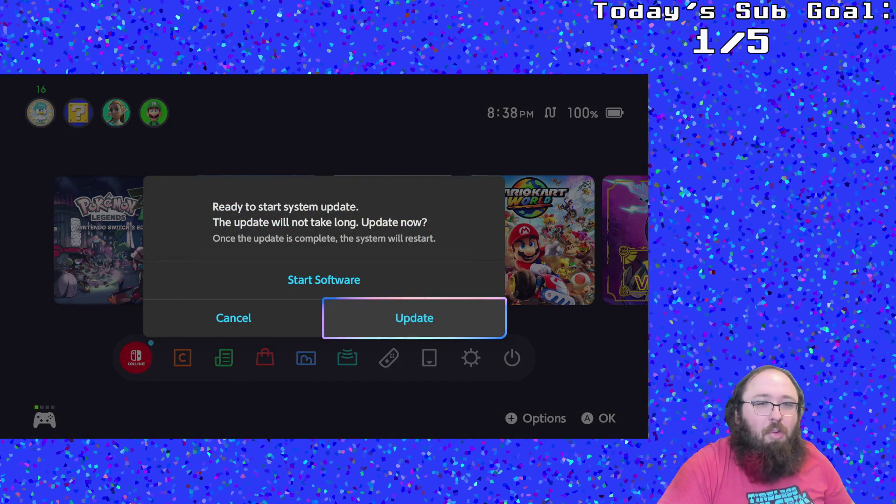
pyautogui.press('Escape')
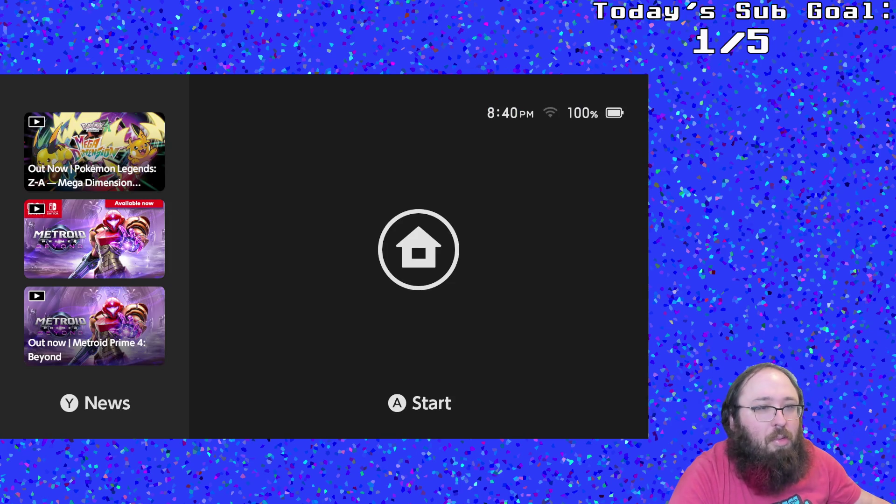
pyautogui.press('a')
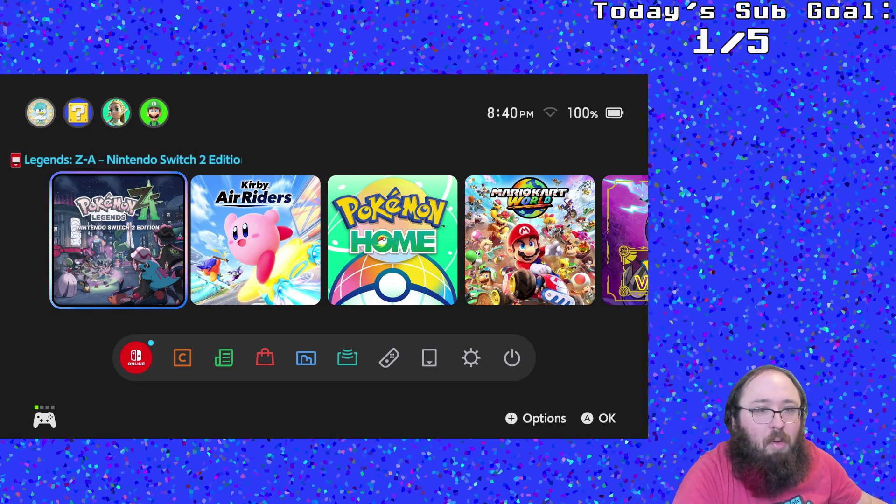
# - Return the selection to the Pokémon Legends: Z-A tile and launch it
pyautogui.press('Right')
pyautogui.press('Left')
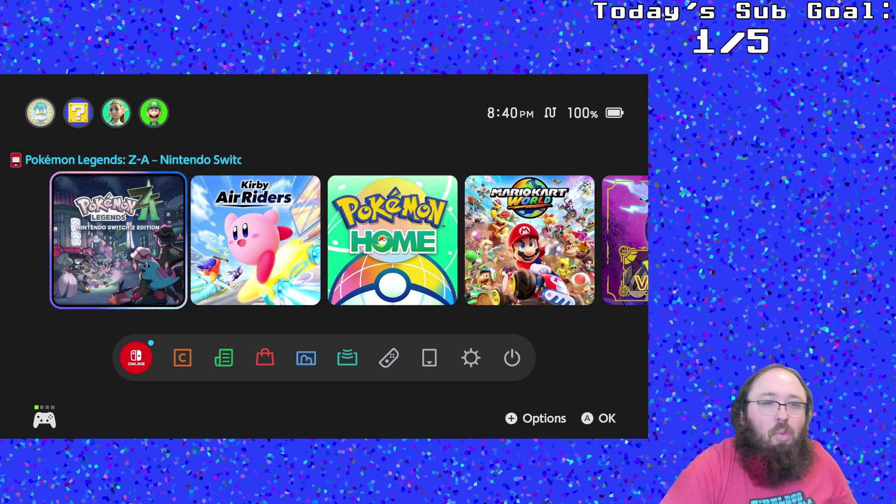
pyautogui.press('Return')
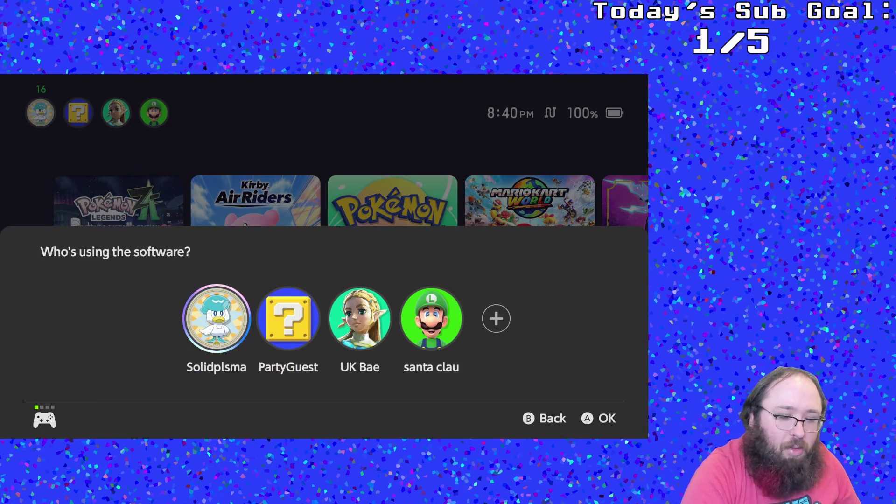
# - Choose a user profile in 'Who's using the software?' and start Pokémon Legends: Z-A
pyautogui.press('Right')
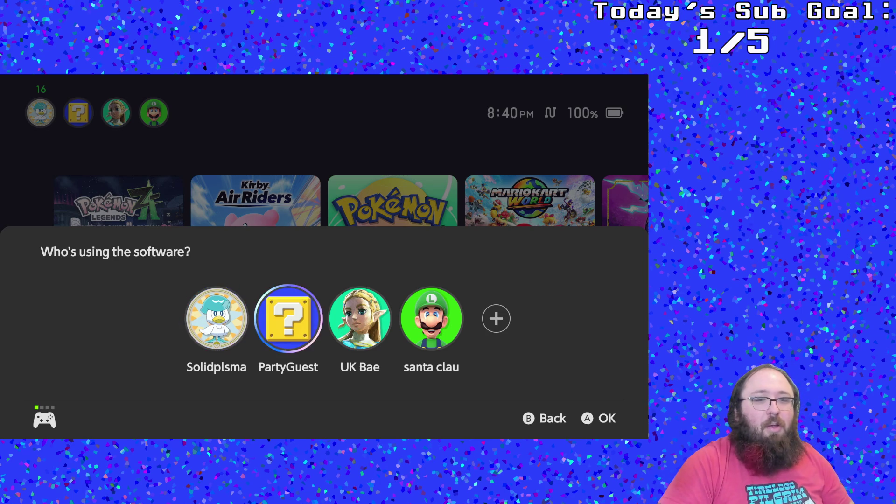
pyautogui.press('Left')
pyautogui.press('Return')
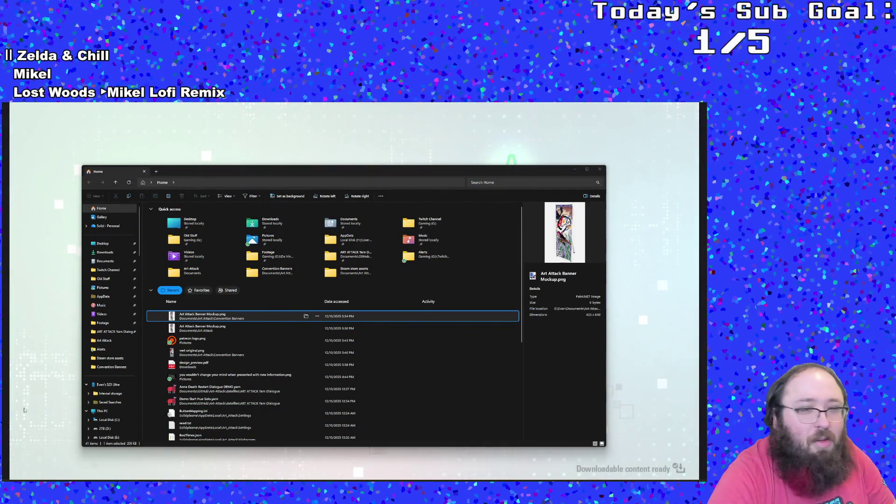
# - Switch back to GameMaker and inspect the colour-write calls in disableGUIStencil
pyautogui.hotkey('alt', 'Tab')
pyautogui.click(236, 264)
pyautogui.scroll(-8, 229, 261)
# - Select the stencil functions on lines 214–245 and paste the GUIMask code over them
pyautogui.scroll(6, 230, 260)
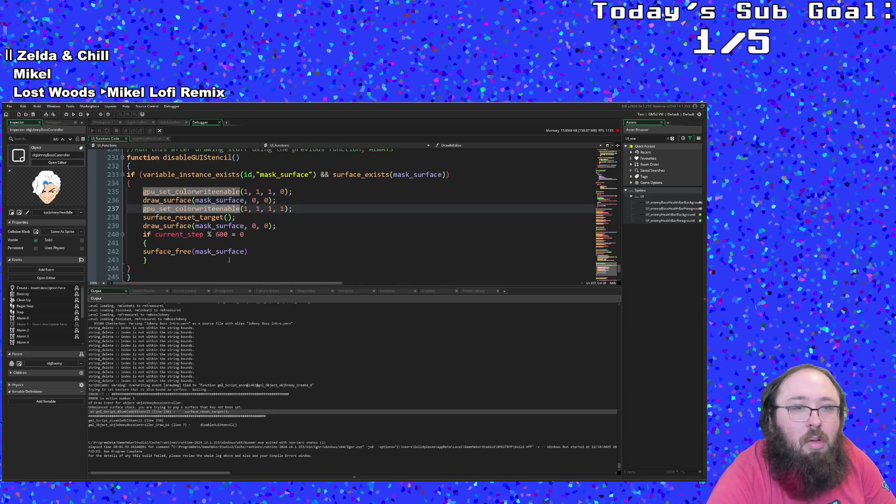
pyautogui.scroll(3, 229, 260)
pyautogui.scroll(-5, 211, 259)
pyautogui.click(133, 226)
pyautogui.scroll(10, 139, 232)
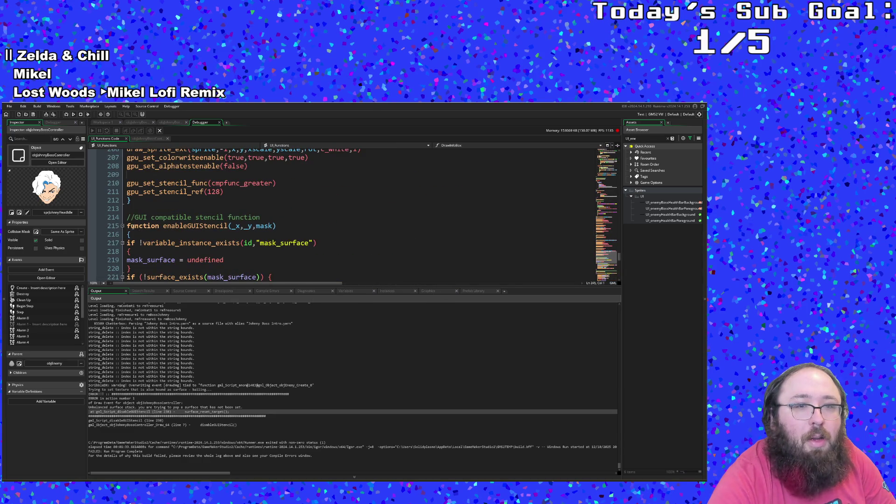
pyautogui.moveTo(127, 218)
pyautogui.mouseDown()
pyautogui.moveTo(144, 255)
pyautogui.moveTo(146, 230)
pyautogui.mouseUp()
pyautogui.scroll(-8, 143, 246)
pyautogui.scroll(-2, 145, 254)
pyautogui.scroll(5, 146, 229)
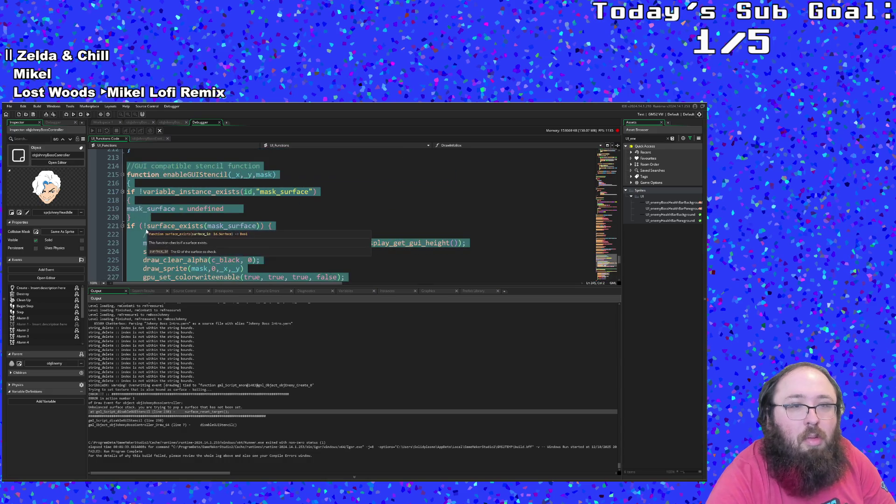
pyautogui.scroll(-6, 146, 229)
pyautogui.scroll(10, 146, 229)
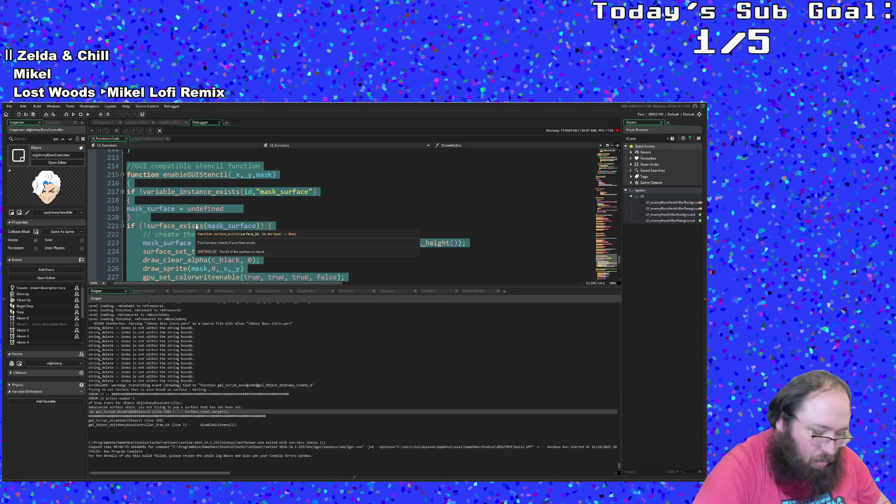
pyautogui.hotkey('ctrl', 'v')
pyautogui.scroll(4, 195, 224)
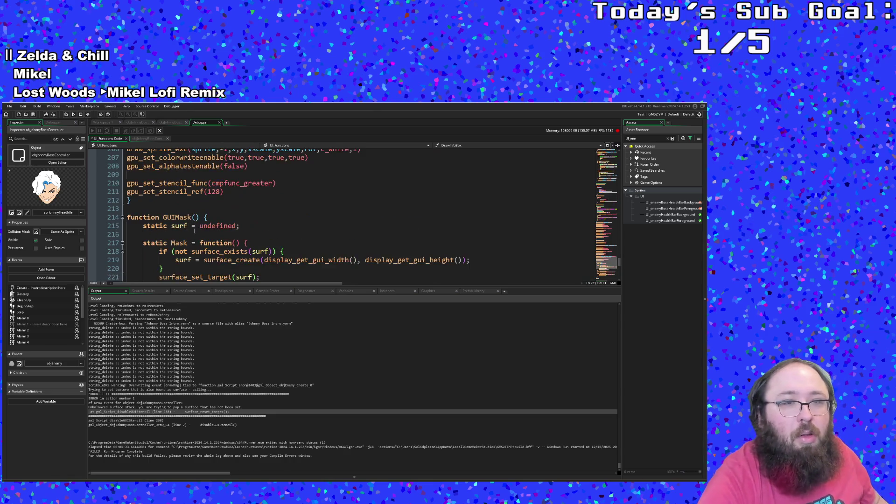
pyautogui.click(194, 231)
pyautogui.scroll(-2, 194, 231)
pyautogui.scroll(2, 184, 220)
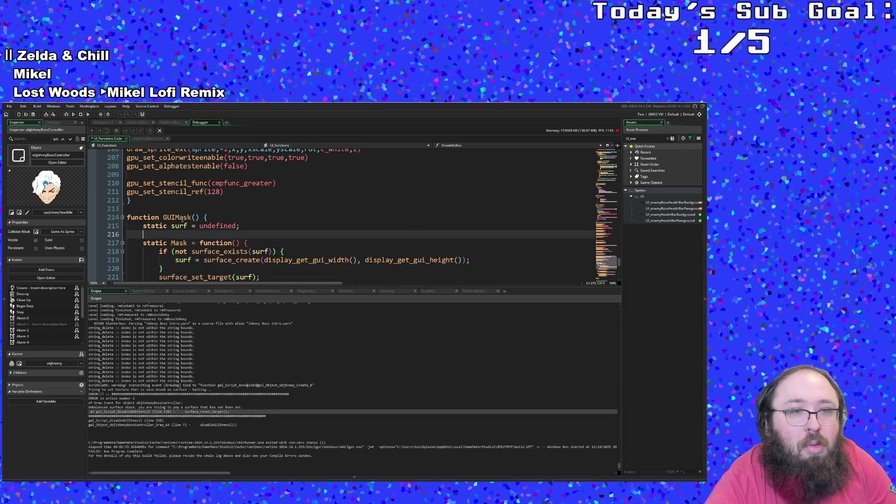
pyautogui.click(197, 239)
pyautogui.scroll(-2, 201, 231)
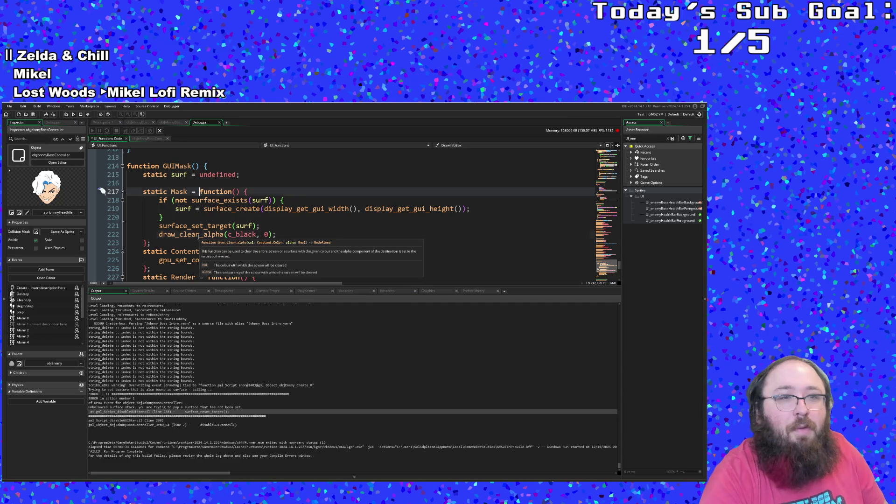
pyautogui.press('Down')
pyautogui.press('Down')
pyautogui.press('Down')
pyautogui.click(214, 218)
pyautogui.click(204, 209)
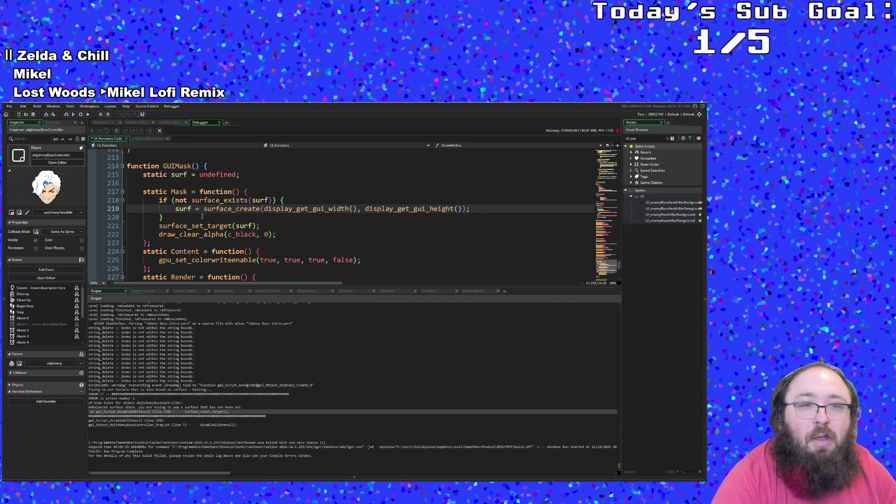
pyautogui.scroll(-2, 202, 216)
pyautogui.click(203, 200)
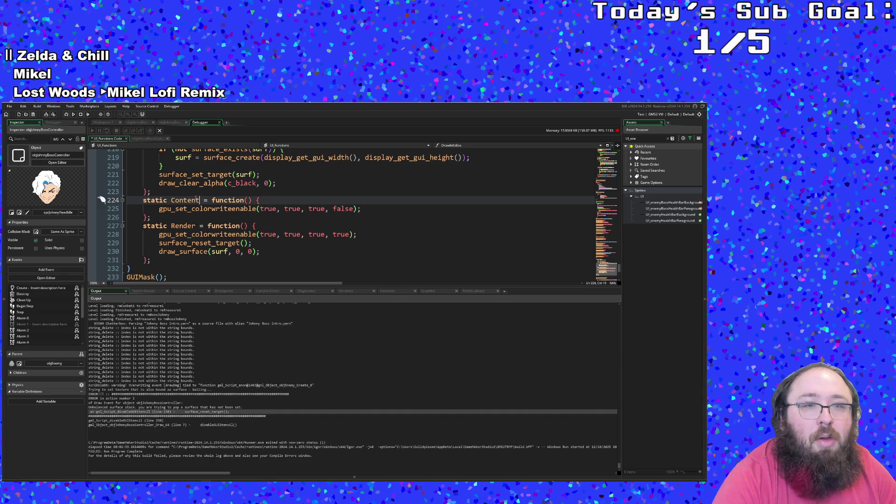
pyautogui.click(195, 209)
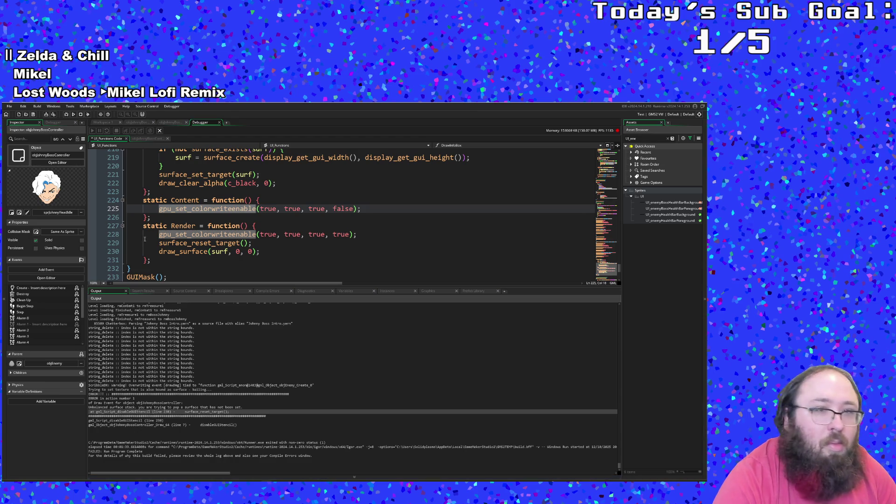
pyautogui.click(167, 234)
pyautogui.scroll(-3, 179, 241)
pyautogui.scroll(10, 179, 240)
pyautogui.scroll(-4, 179, 241)
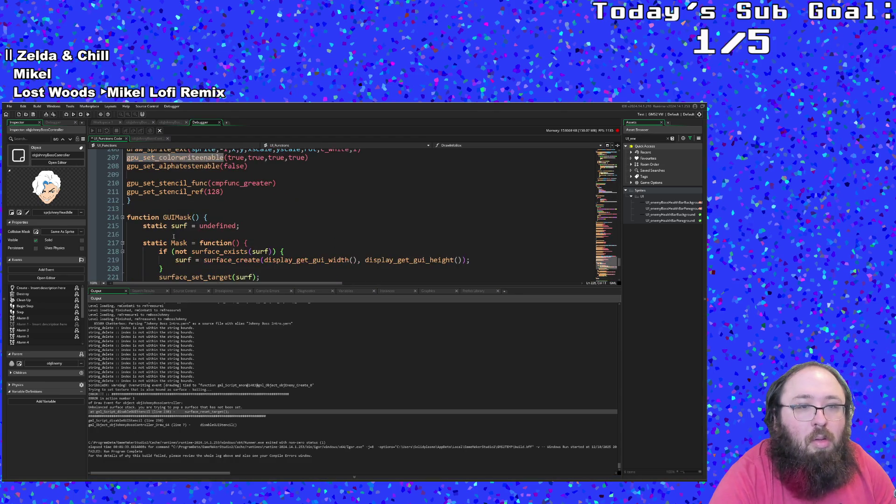
pyautogui.click(133, 209)
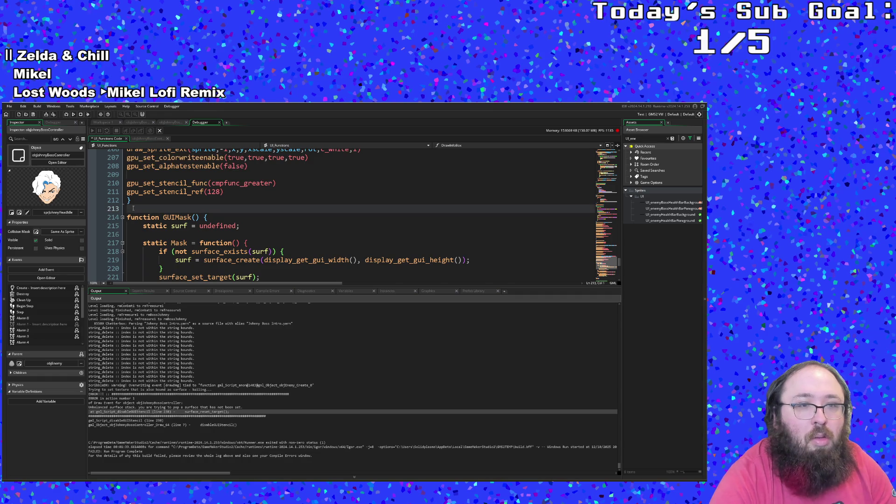
# - Above GUIMask, add a 'Use like this:' line followed by the pasted example calls
pyautogui.press('Return')
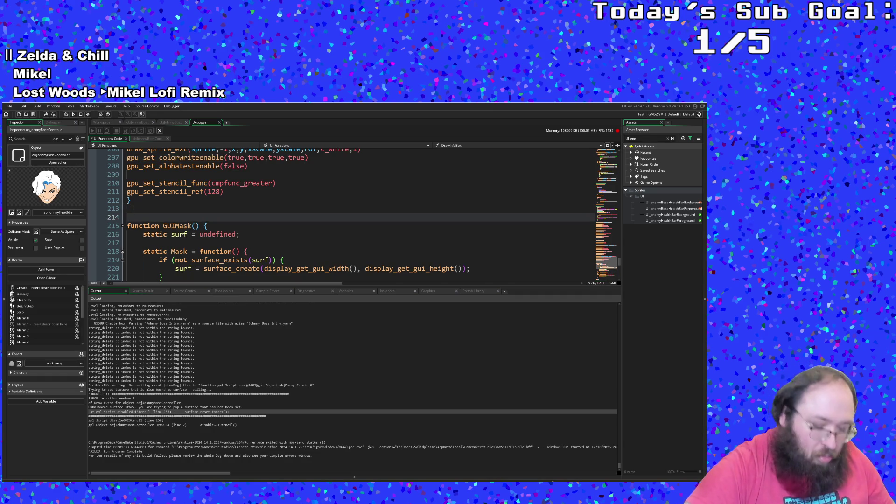
pyautogui.write('Use l')
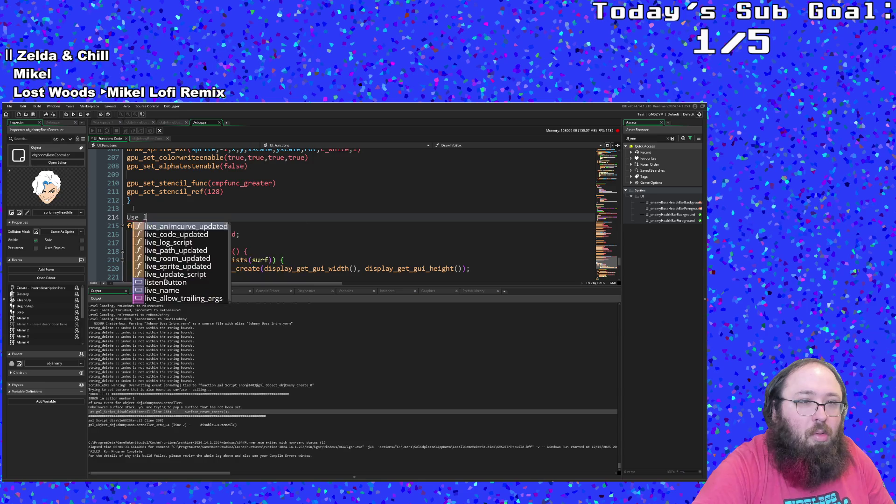
pyautogui.write('ike this:')
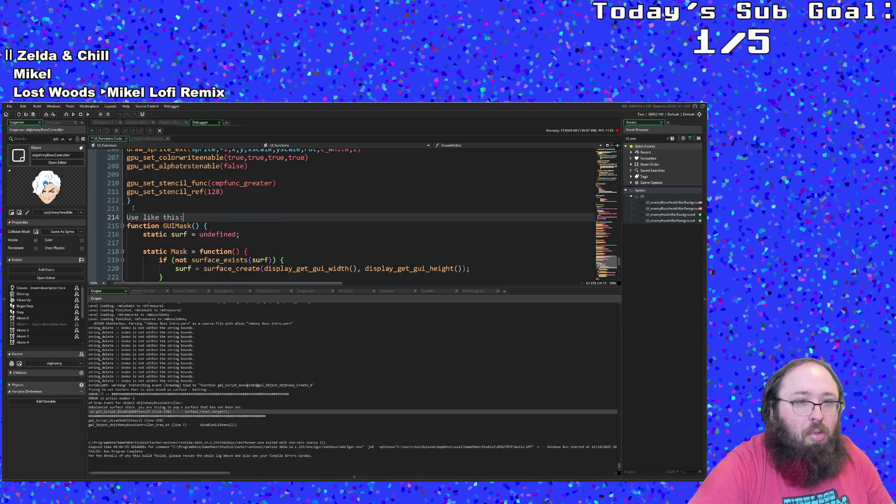
pyautogui.press('Return')
pyautogui.write('GUIMask.Mask(); // draw mask GUIMask.Content(); // draw content GUIMask.Render();')
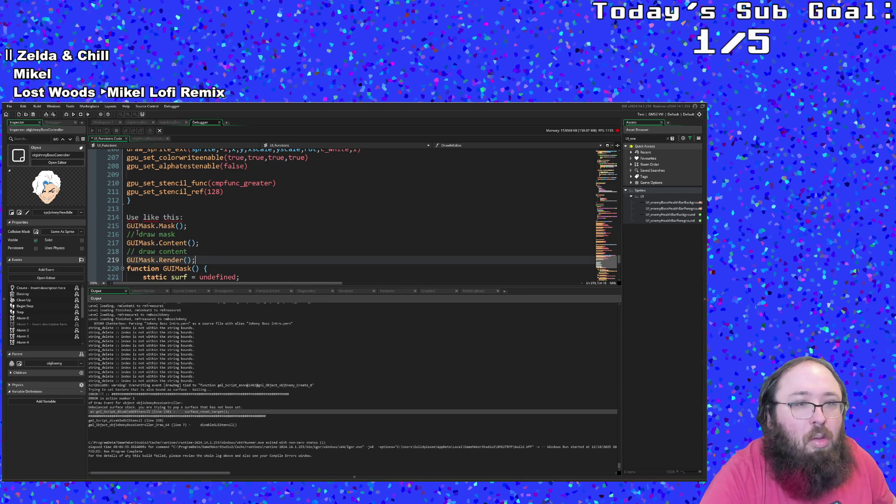
# - Wrap the usage lines in a /* ... */ block comment ending after GUIMask.Render
pyautogui.click(128, 226)
pyautogui.click(128, 217)
pyautogui.write('/*')
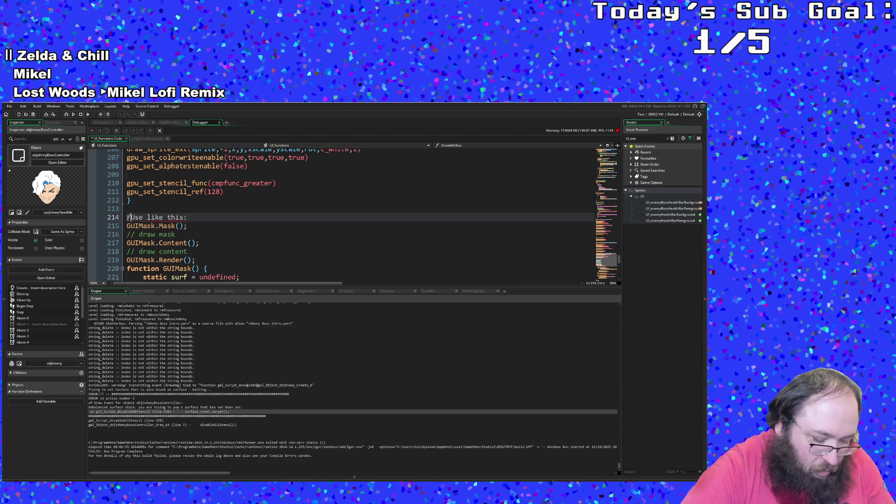
pyautogui.press('Down')
pyautogui.press('Down')
pyautogui.press('Down')
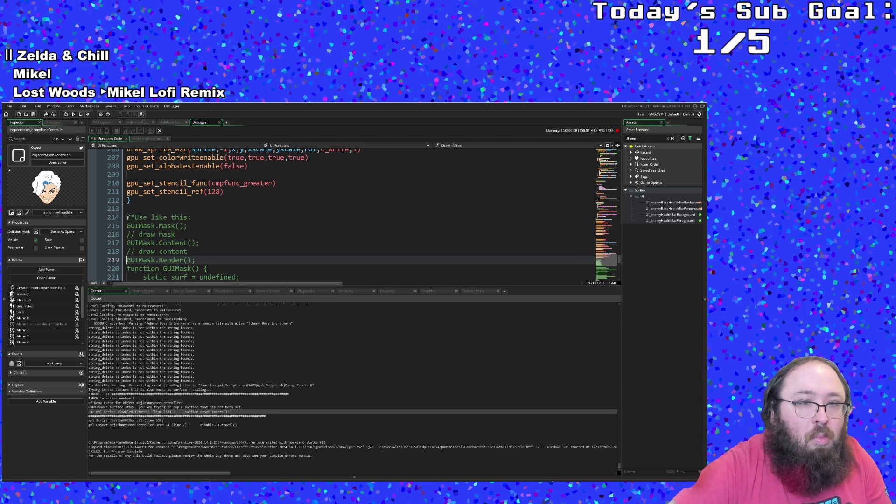
pyautogui.press('End')
pyautogui.write('*/')
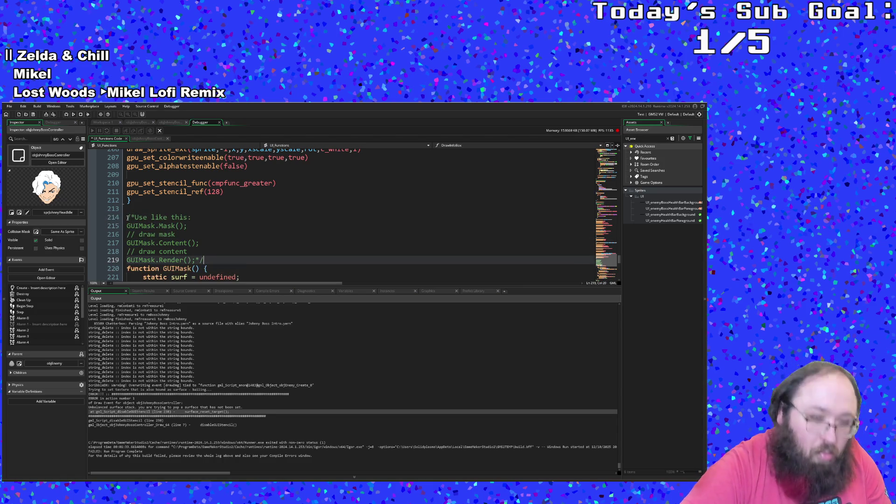
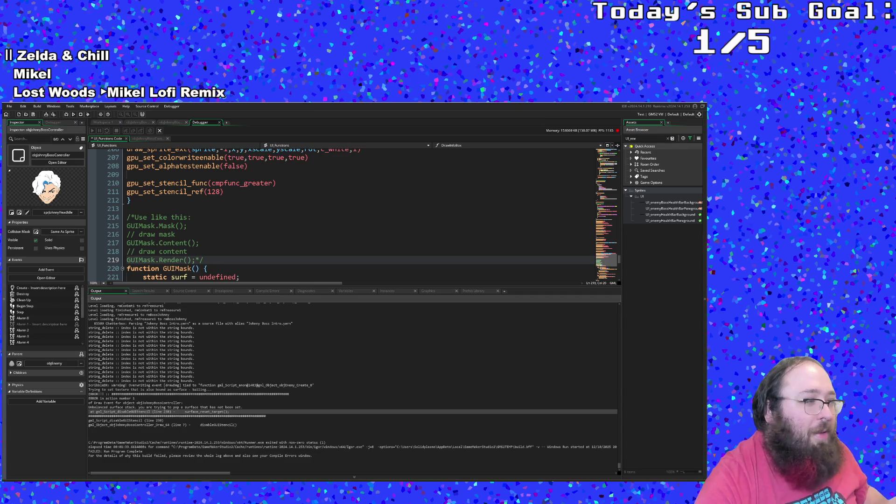
# - Copy the GUIMask.Mask() and GUIMask.Content() example lines 215–217 from the UI_Functions comment
pyautogui.click(225, 232)
pyautogui.scroll(-6, 225, 232)
pyautogui.scroll(4, 203, 241)
pyautogui.scroll(-4, 202, 241)
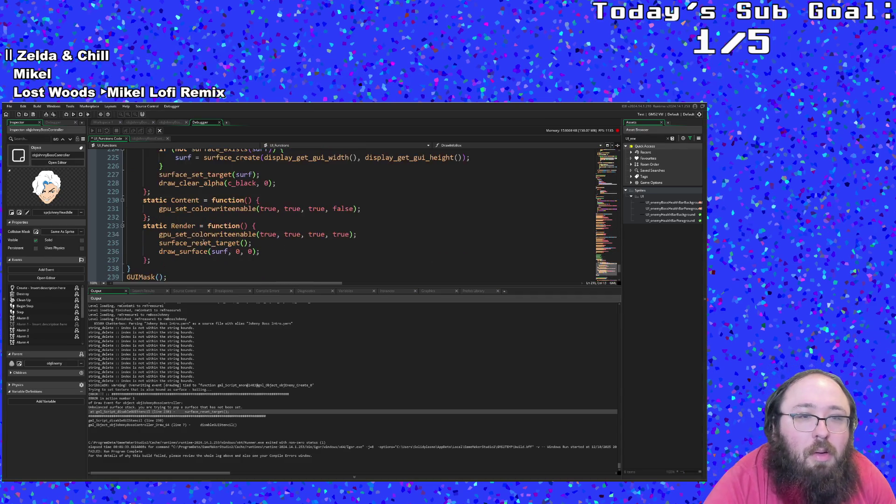
pyautogui.scroll(2, 204, 241)
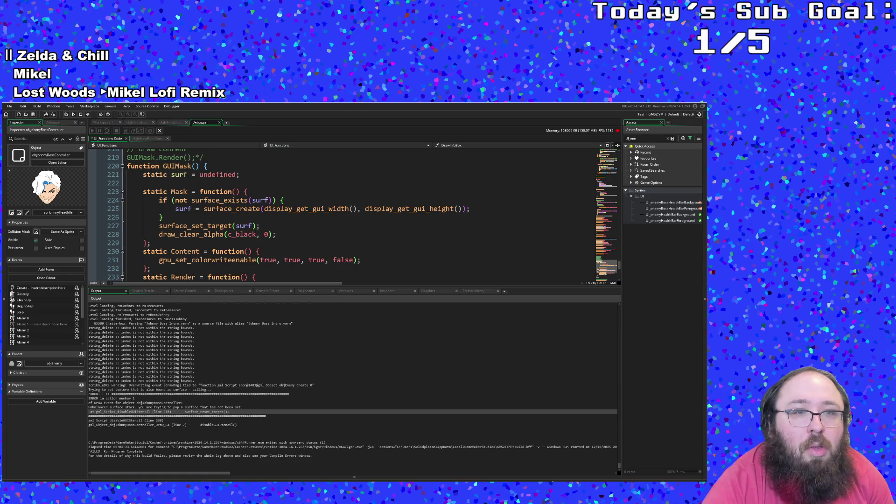
pyautogui.scroll(4, 204, 197)
pyautogui.moveTo(201, 244)
pyautogui.mouseDown()
pyautogui.moveTo(140, 236)
pyautogui.moveTo(124, 218)
pyautogui.moveTo(120, 225)
pyautogui.mouseUp()
pyautogui.hotkey('ctrl', 'c')
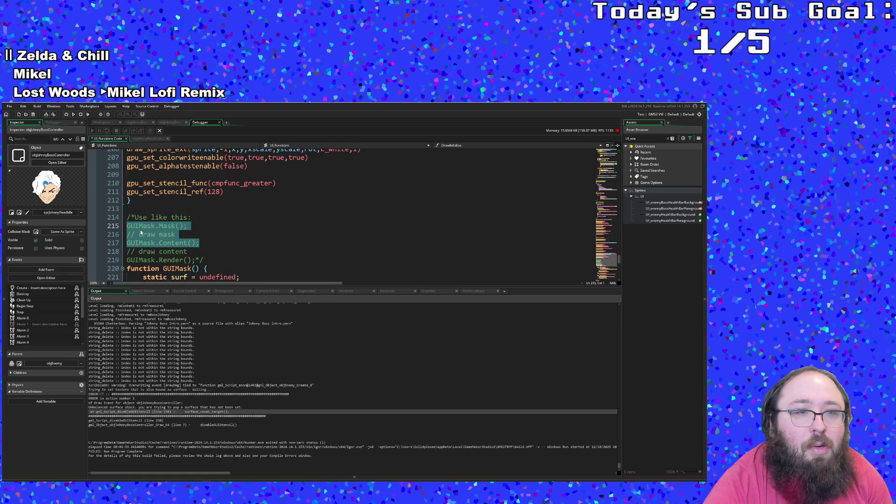
pyautogui.click(219, 123)
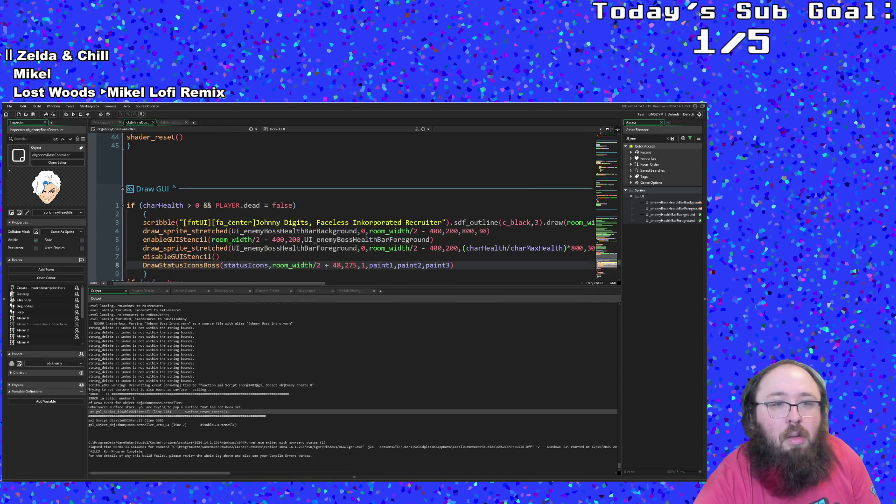
# - Paste the GUIMask lines over the enableGUIStencil line in the boss Draw GUI code
pyautogui.scroll(-4, 229, 223)
pyautogui.click(219, 223)
pyautogui.scroll(2, 218, 223)
pyautogui.moveTo(467, 189)
pyautogui.mouseDown()
pyautogui.moveTo(187, 194)
pyautogui.moveTo(143, 180)
pyautogui.moveTo(143, 189)
pyautogui.mouseUp()
pyautogui.moveTo(152, 211)
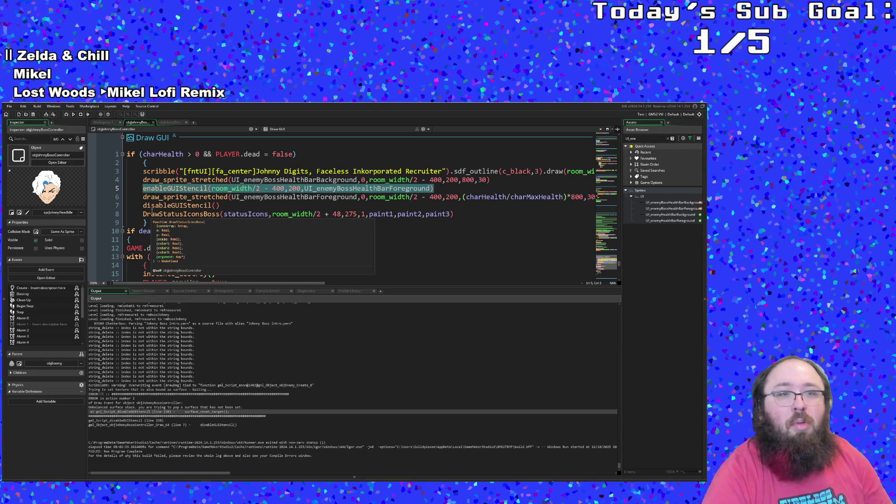
pyautogui.hotkey('ctrl', 'v')
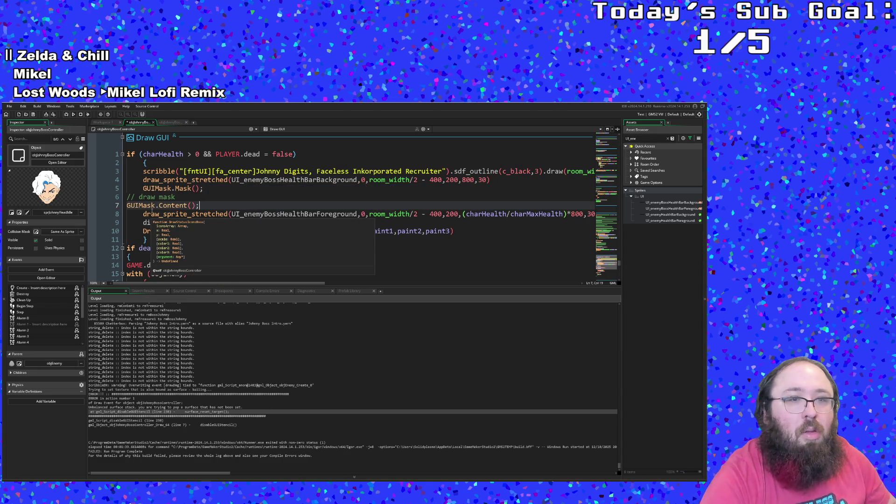
# - Delete the leftover '// draw mask' comment and indent GUIMask.Content() to match the block
pyautogui.click(183, 197)
pyautogui.moveTo(181, 197); pyautogui.dragTo(122, 198)
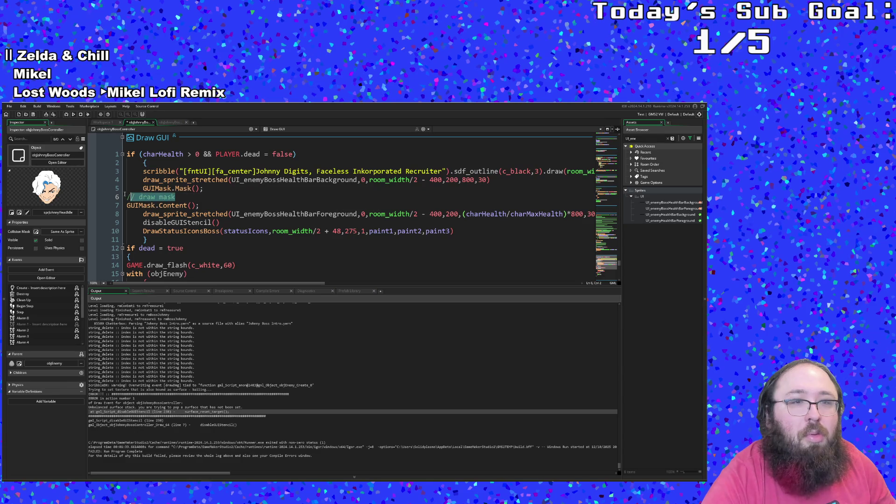
pyautogui.press('BackSpace')
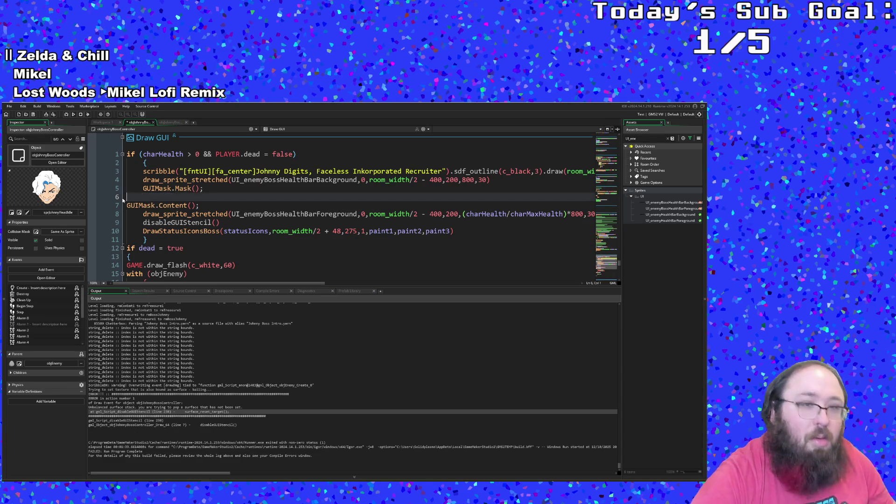
pyautogui.press('Down')
pyautogui.press('Tab')
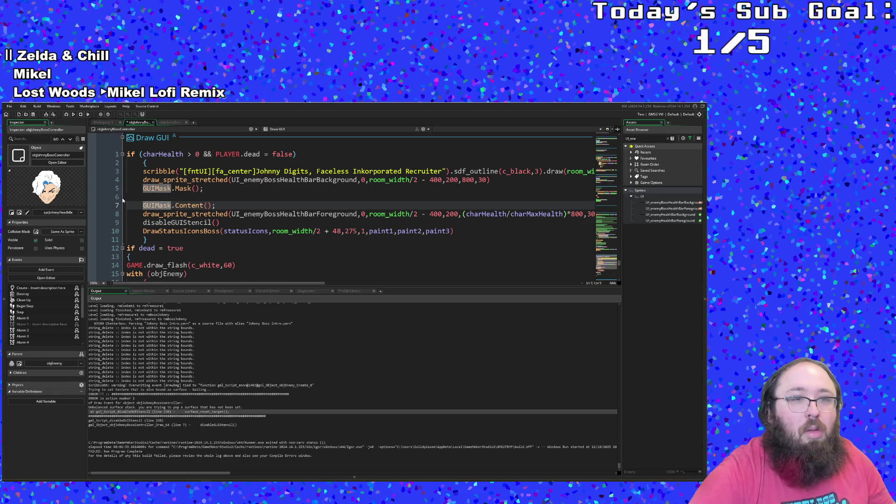
pyautogui.click(160, 196)
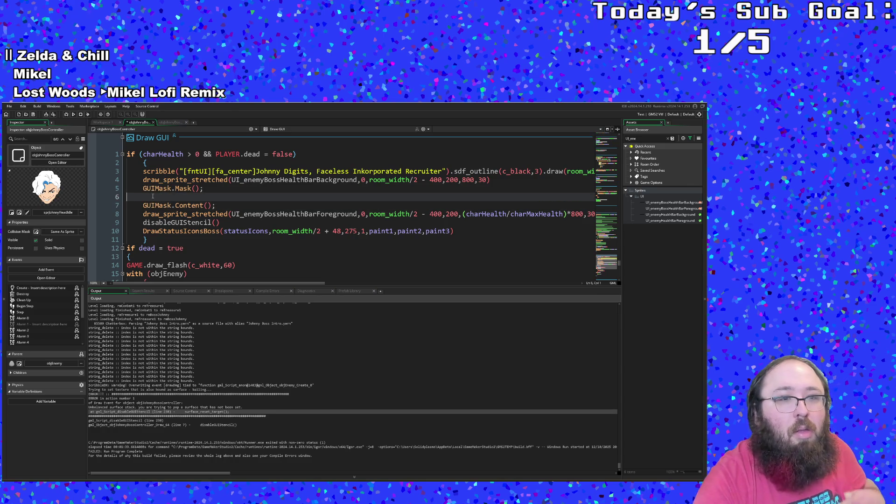
pyautogui.moveTo(231, 225); pyautogui.dragTo(171, 223)
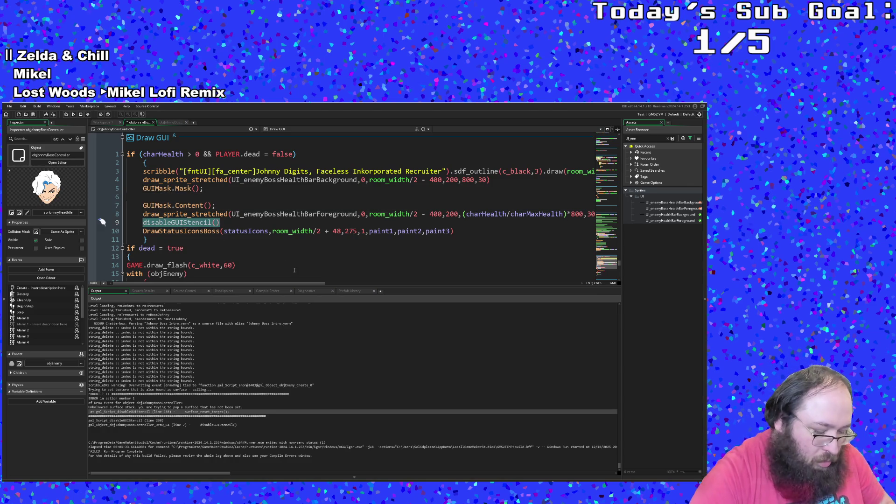
# - Replace disableGUIStencil() on line 9 with GUIMask.Render() using autocomplete
pyautogui.write('GUI')
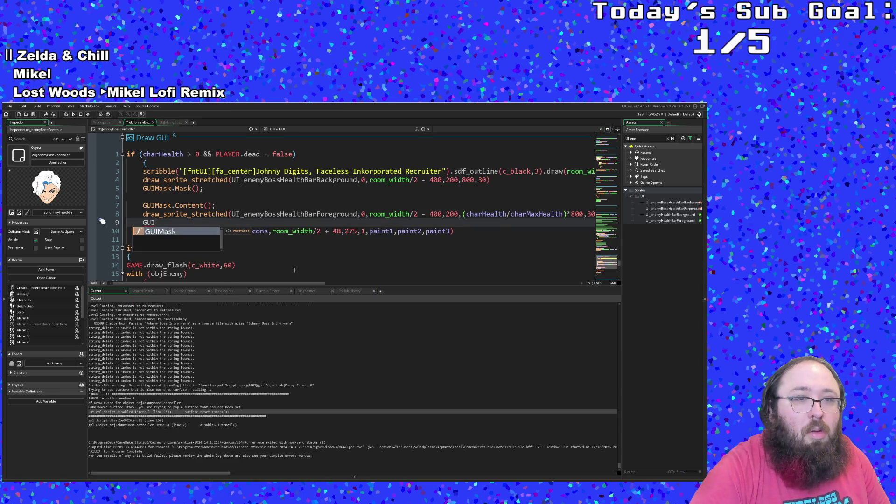
pyautogui.press('Escape')
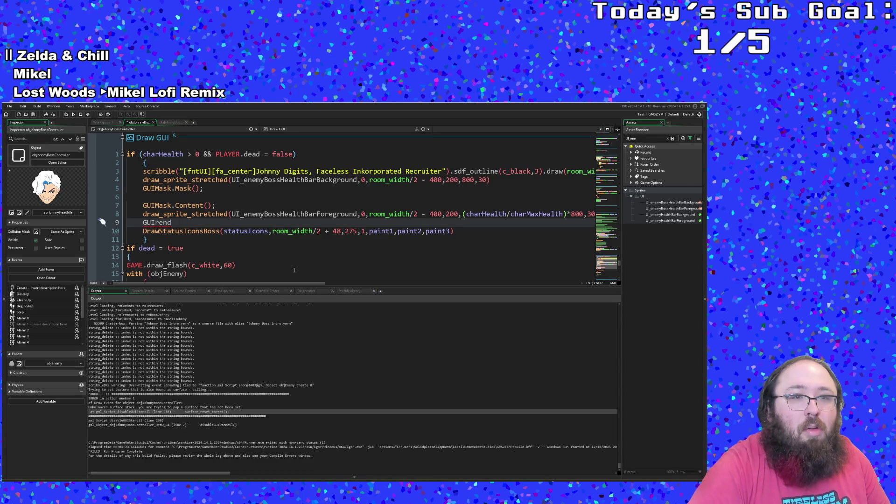
pyautogui.write('Mask()')
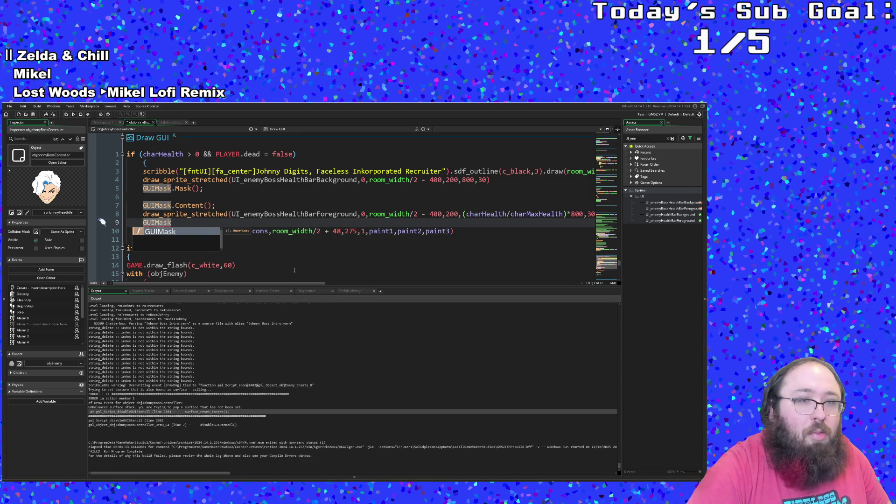
pyautogui.press('BackSpace')
pyautogui.press('BackSpace')
pyautogui.press('BackSpace')
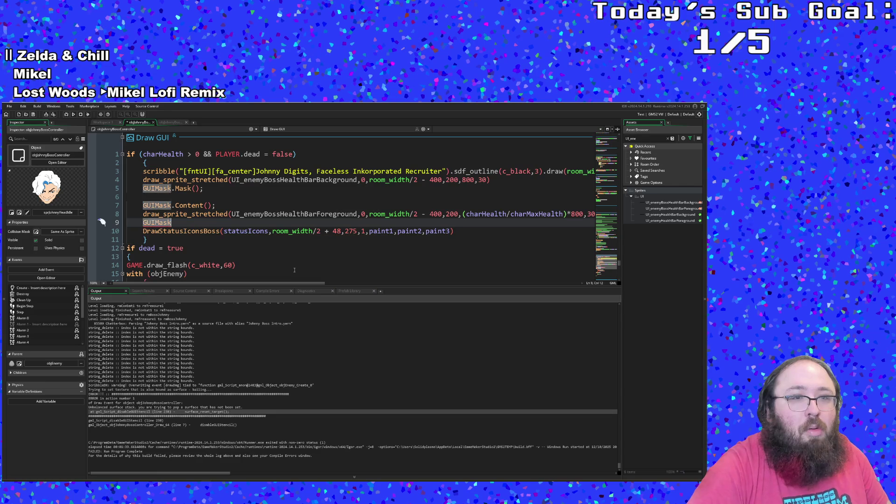
pyautogui.write('.Ren')
pyautogui.press('Return')
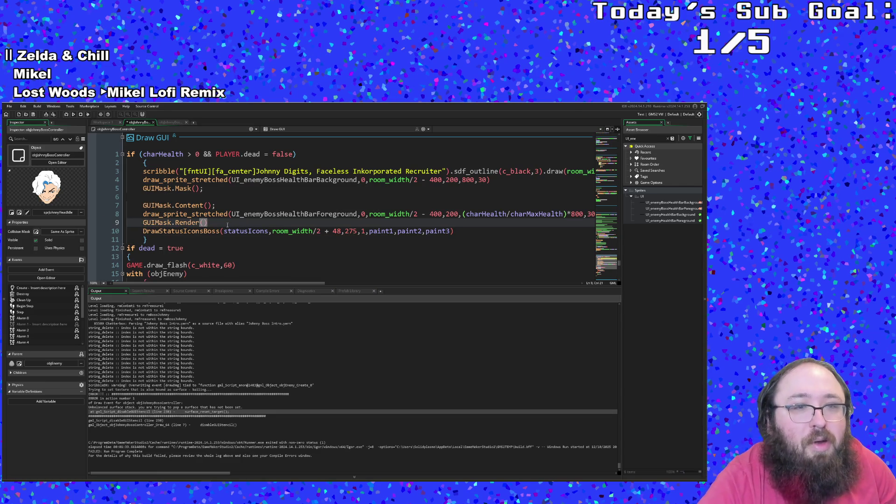
# - Review the mask block and select the background bar draw call on line 4
pyautogui.click(207, 205)
pyautogui.click(197, 198)
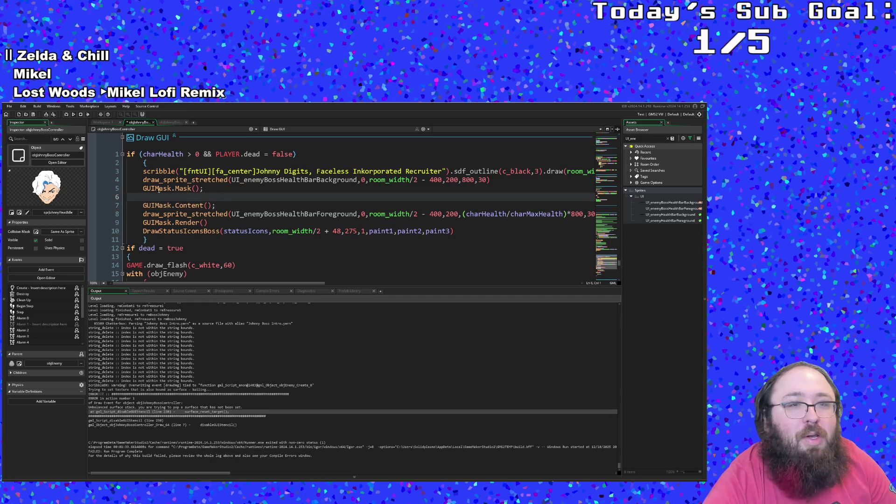
pyautogui.click(143, 180)
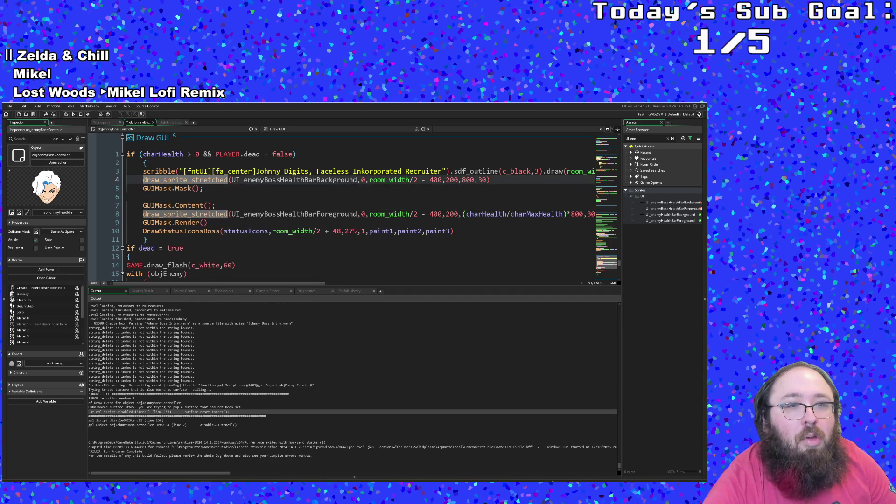
pyautogui.moveTo(144, 180)
pyautogui.mouseDown()
pyautogui.moveTo(494, 177)
pyautogui.moveTo(175, 172)
pyautogui.moveTo(134, 180)
pyautogui.mouseUp()
pyautogui.rightClick(478, 181)
pyautogui.click(408, 198)
# - Put a new draw_sprite() call on its own line right after GUIMask.Mask()
pyautogui.click(145, 198)
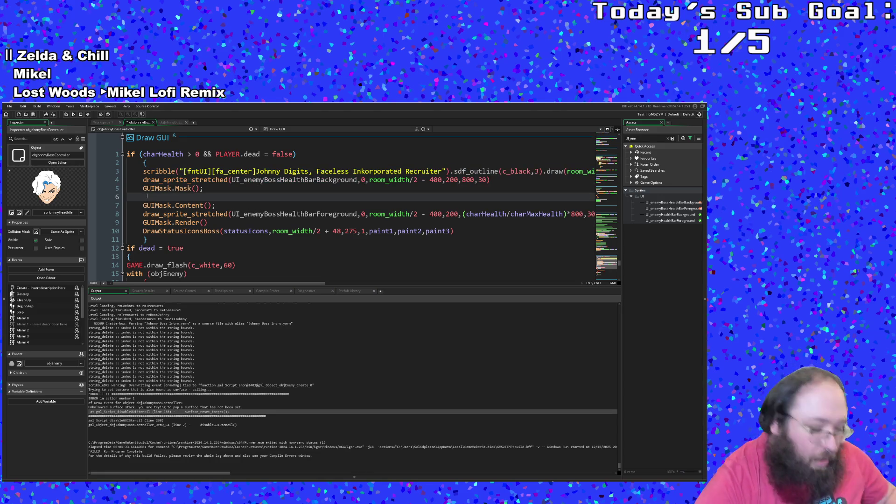
pyautogui.press('BackSpace')
pyautogui.write('d')
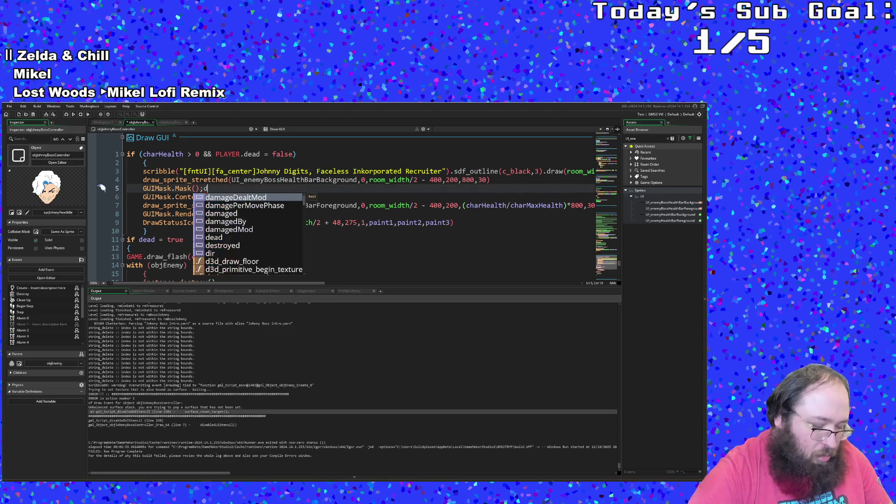
pyautogui.write('raw_sprite(')
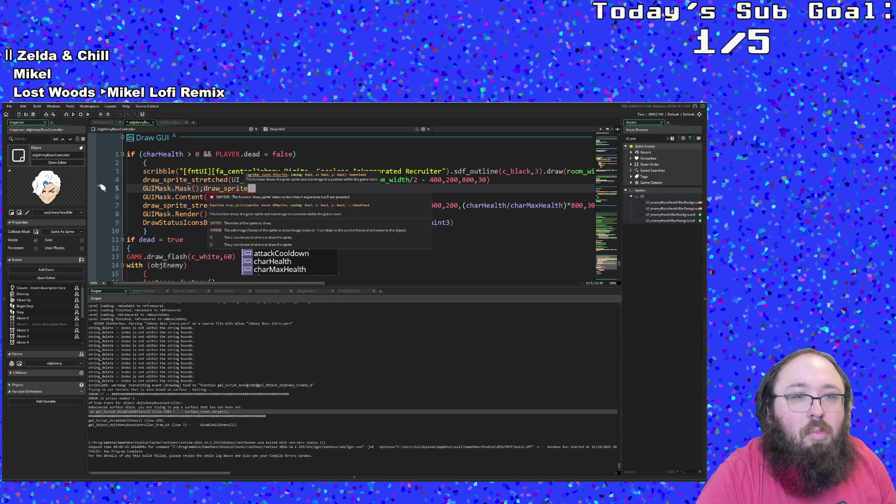
pyautogui.click(262, 189)
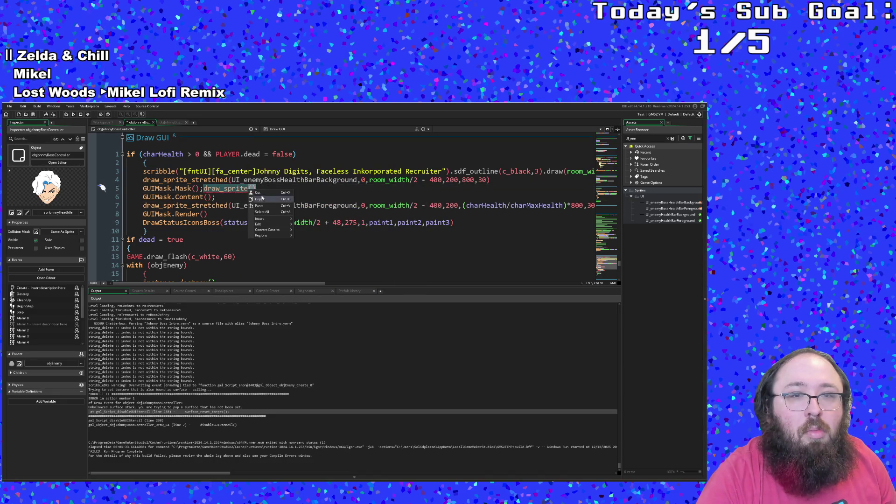
pyautogui.press('BackSpace')
pyautogui.press('Return')
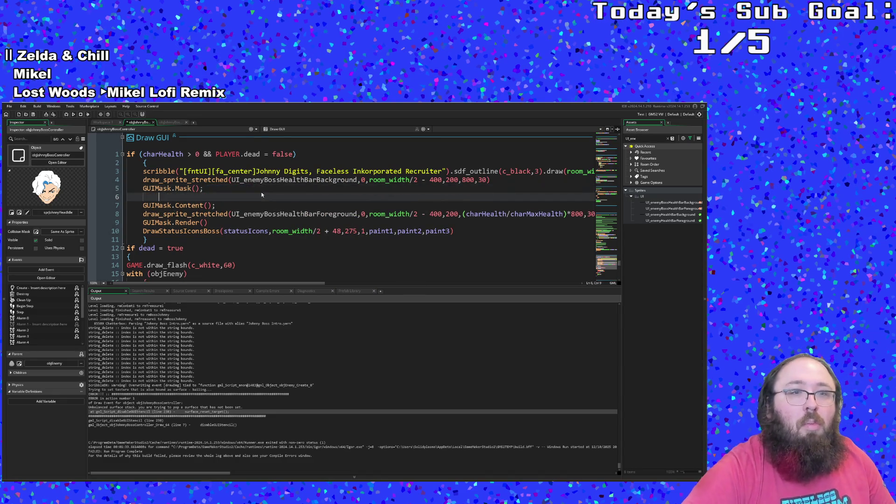
pyautogui.write('draw_sprite()')
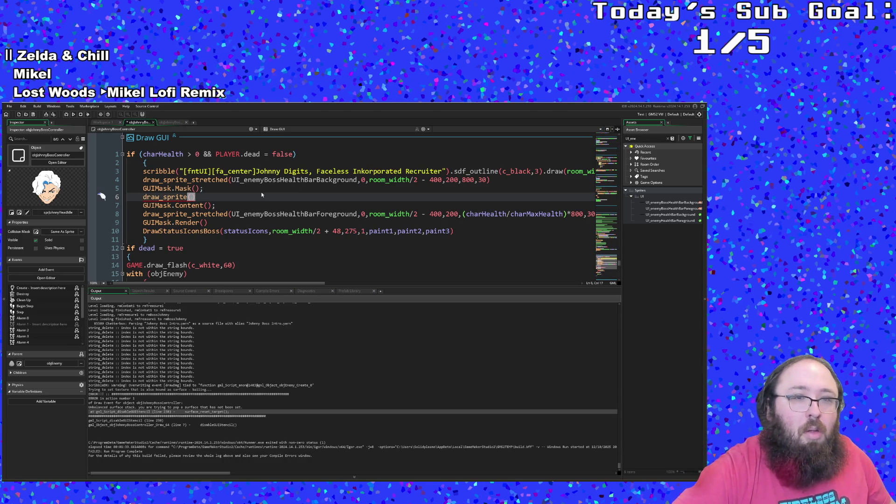
# - Fill in draw_sprite with UI_enemyBossHealthBarForeground, 0 and room_width/2 arguments
pyautogui.write('UI_')
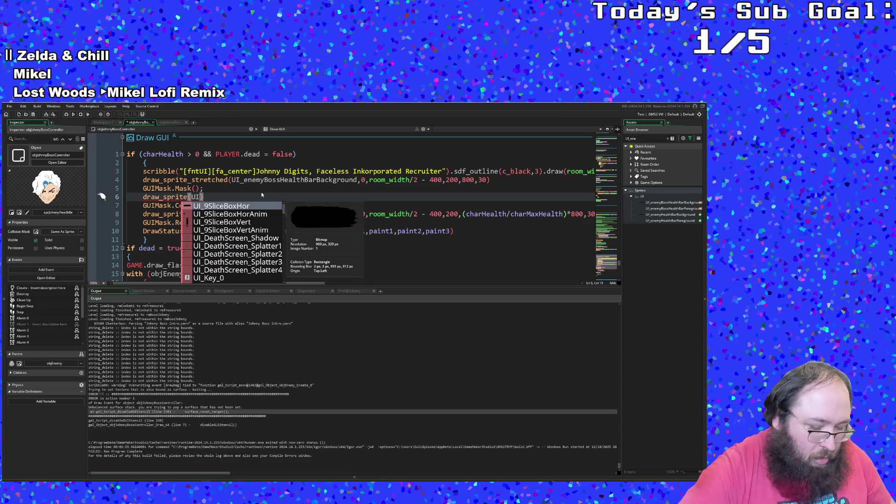
pyautogui.write('ene')
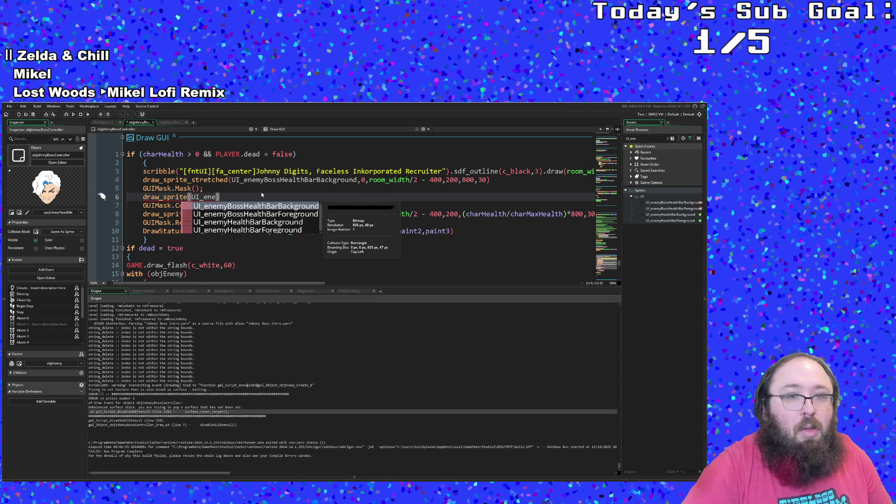
pyautogui.press('Down')
pyautogui.press('Return')
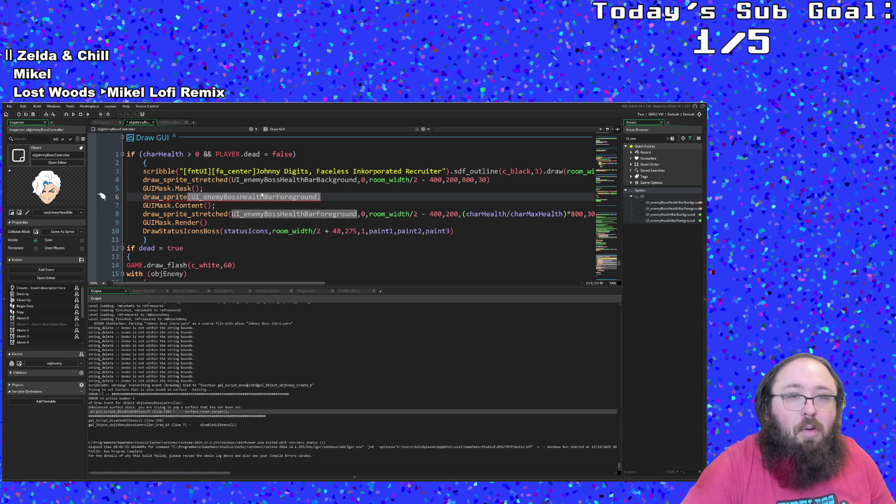
pyautogui.write(',0,room_')
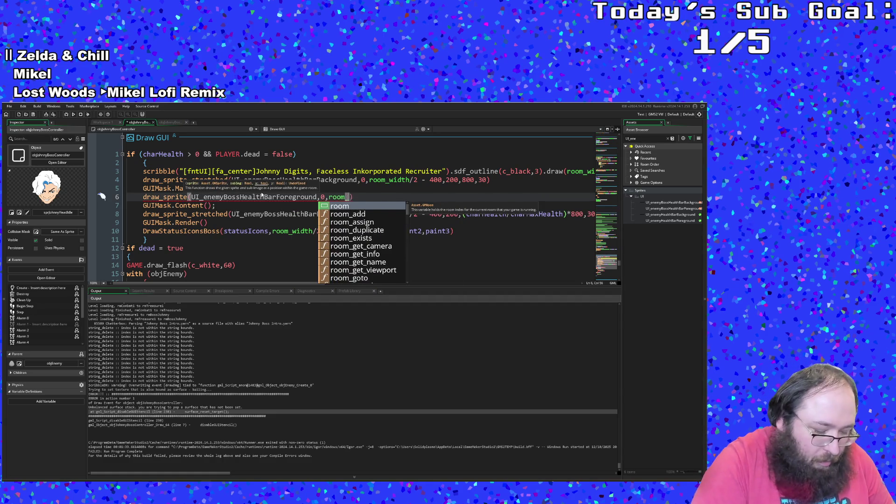
pyautogui.write('wid')
pyautogui.press('Return')
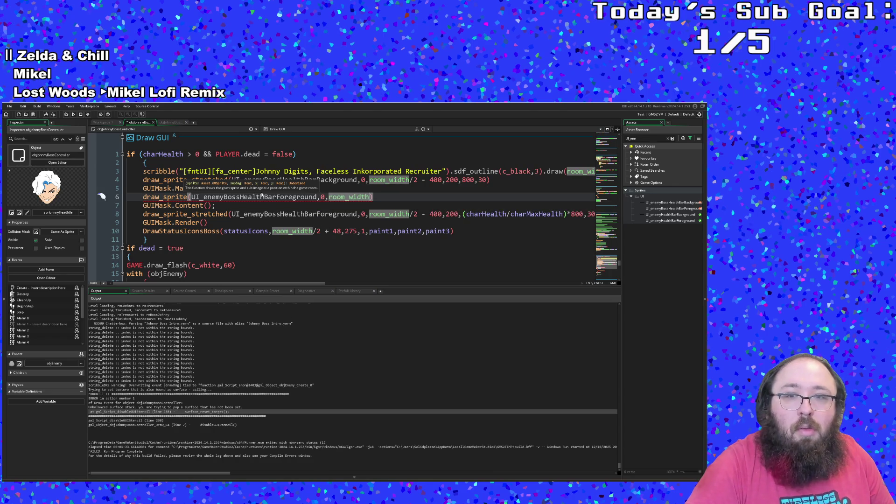
pyautogui.write('/2 - 400')
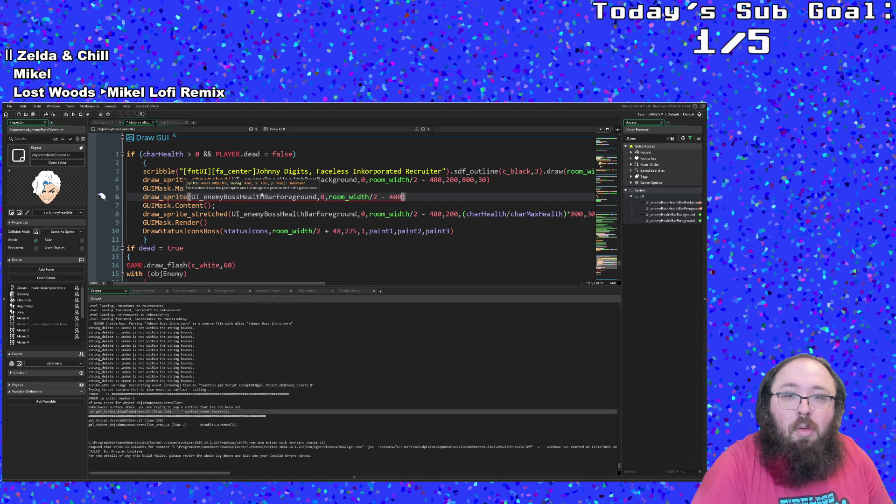
pyautogui.write(',200')
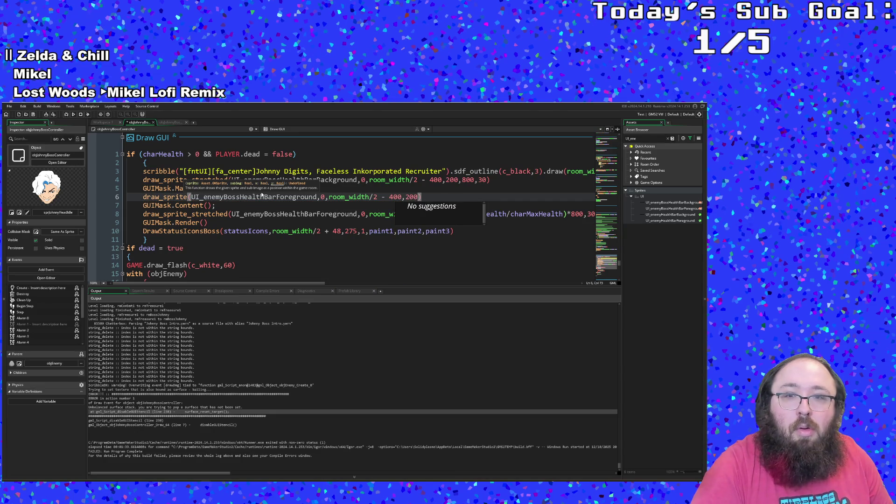
# - Change line 6 to draw_sprite_stretched with width 800 and height 30
pyautogui.click(282, 206)
pyautogui.click(273, 197)
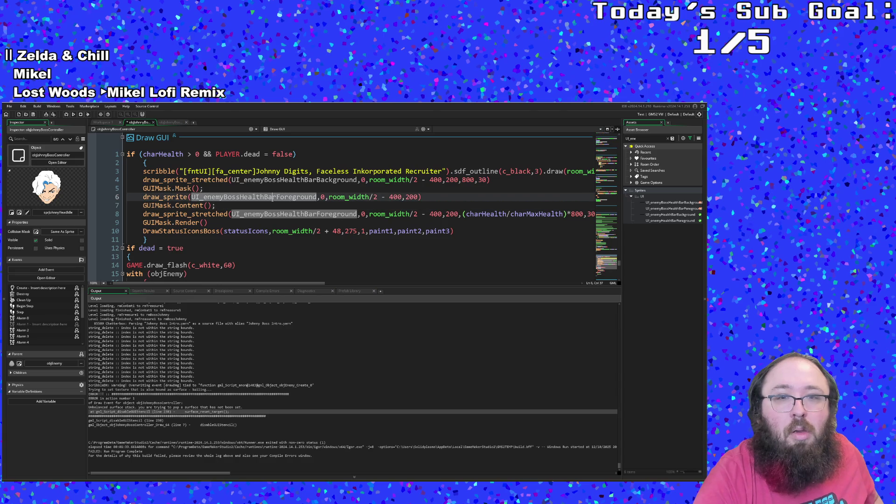
pyautogui.click(420, 197)
pyautogui.click(189, 197)
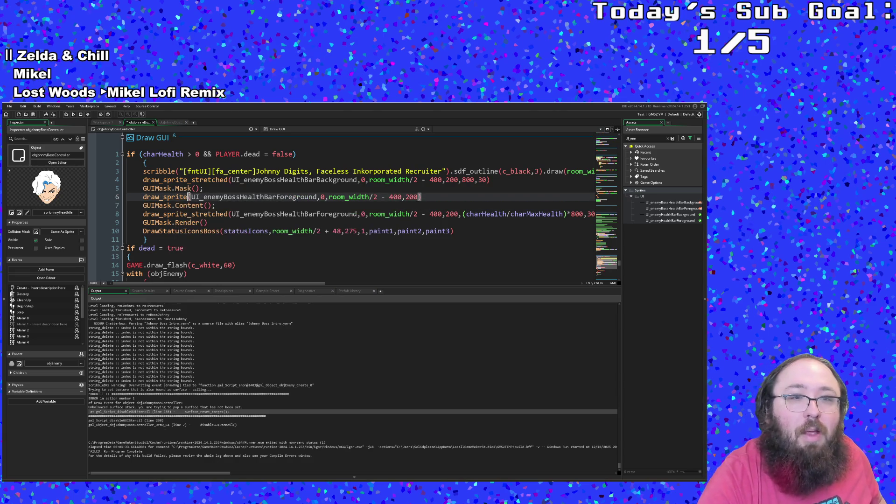
pyautogui.write('_stretched')
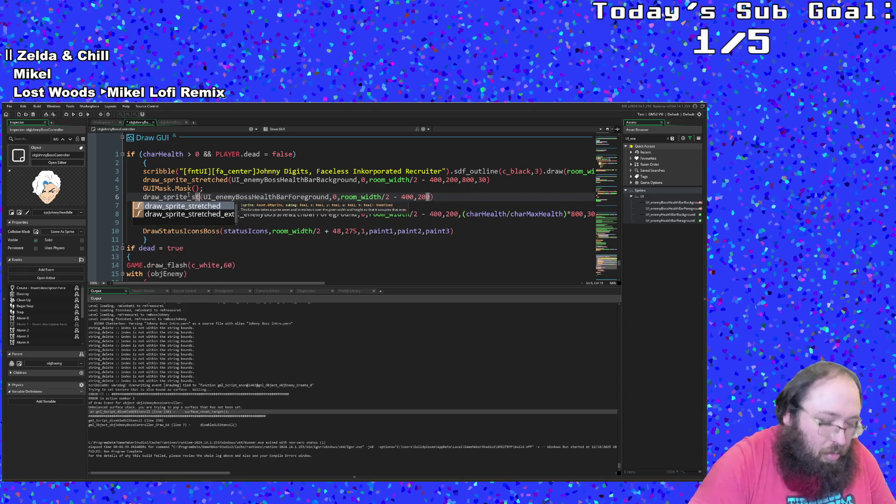
pyautogui.press('Right')
pyautogui.press('Right')
pyautogui.press('Right')
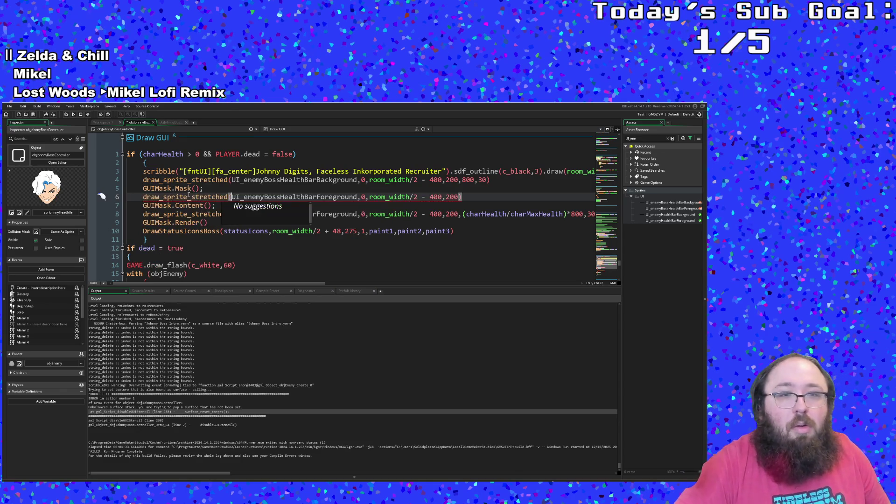
pyautogui.press('Right')
pyautogui.press('Right')
pyautogui.press('Right')
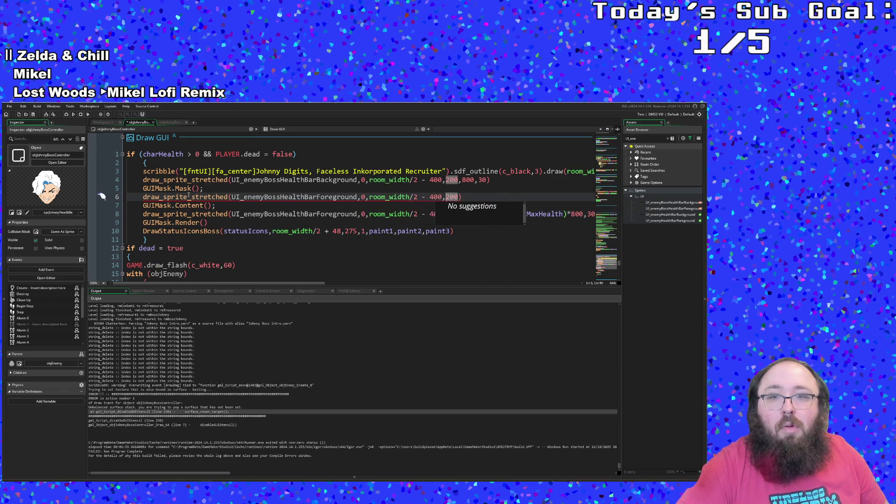
pyautogui.write(',90')
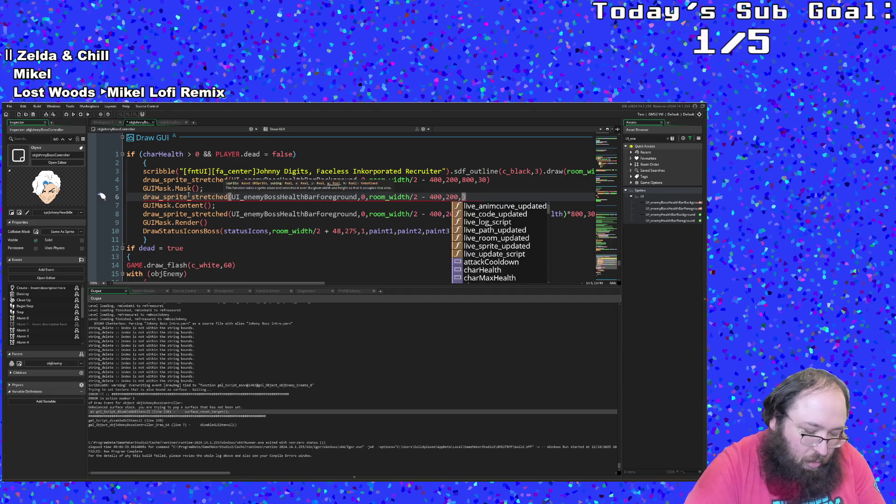
pyautogui.press('BackSpace')
pyautogui.press('BackSpace')
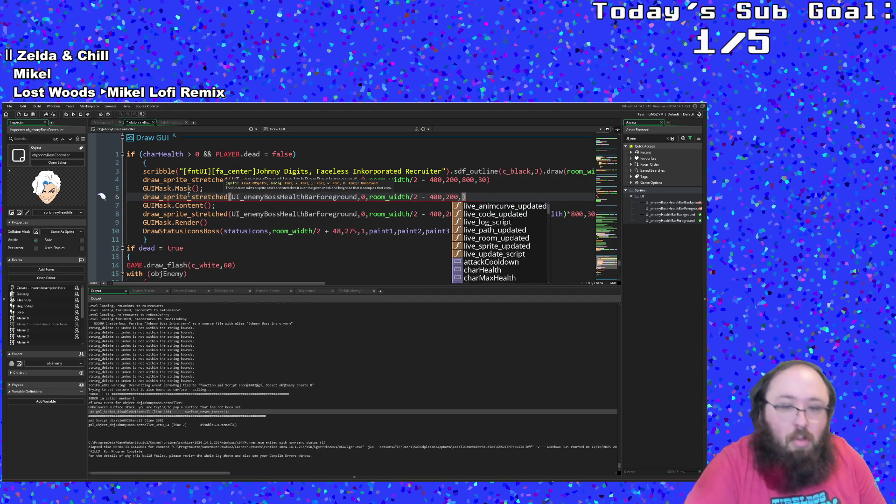
pyautogui.write('800,')
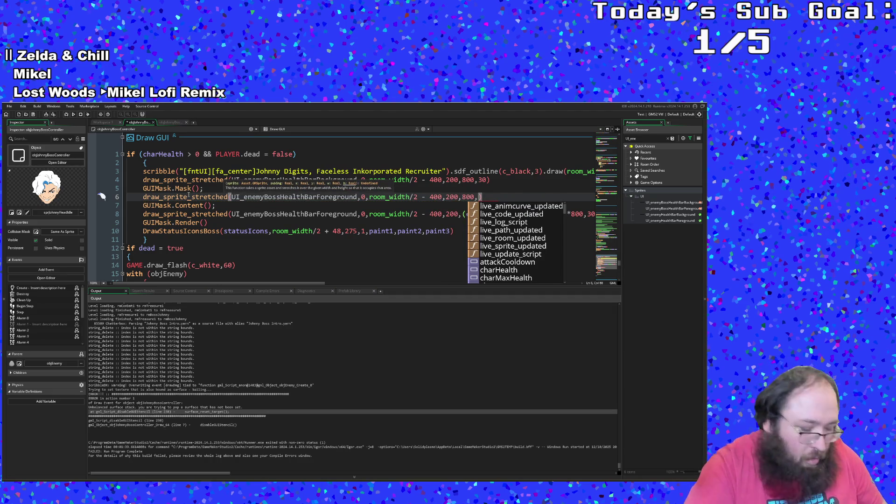
pyautogui.write('30')
# - Check the stretched calls against the mask line, then save the code from the File menu
pyautogui.click(187, 197)
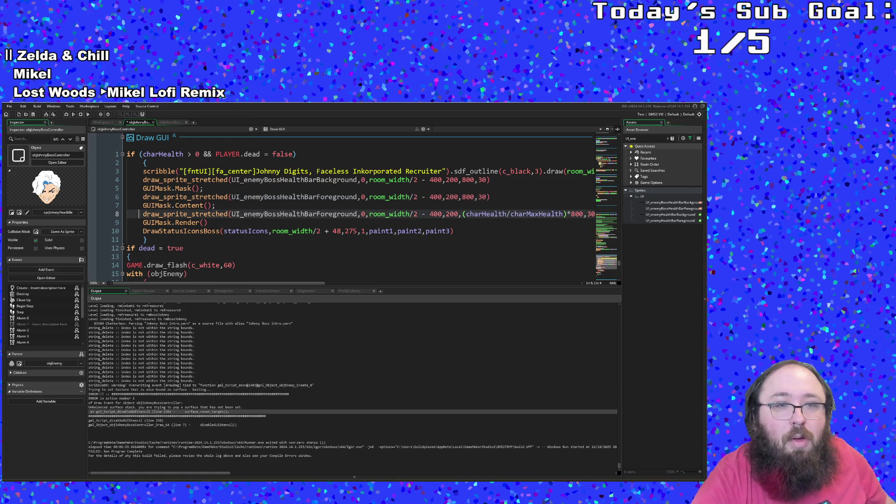
pyautogui.click(195, 188)
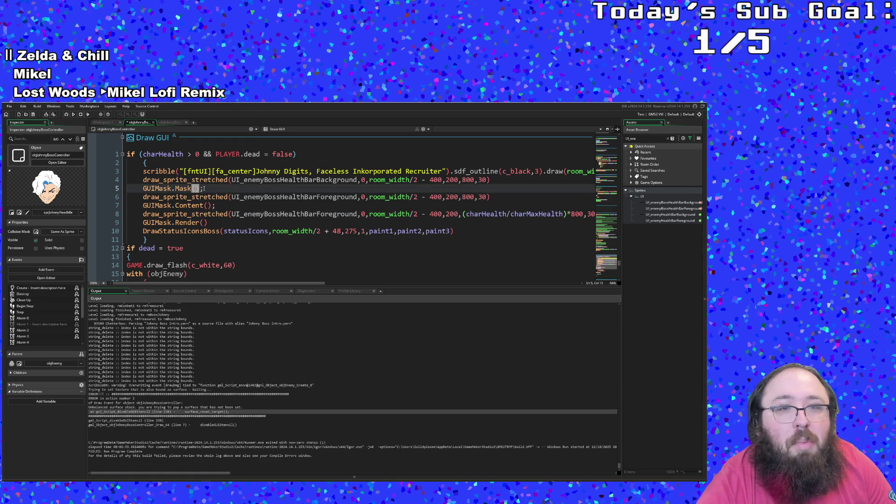
pyautogui.click(196, 197)
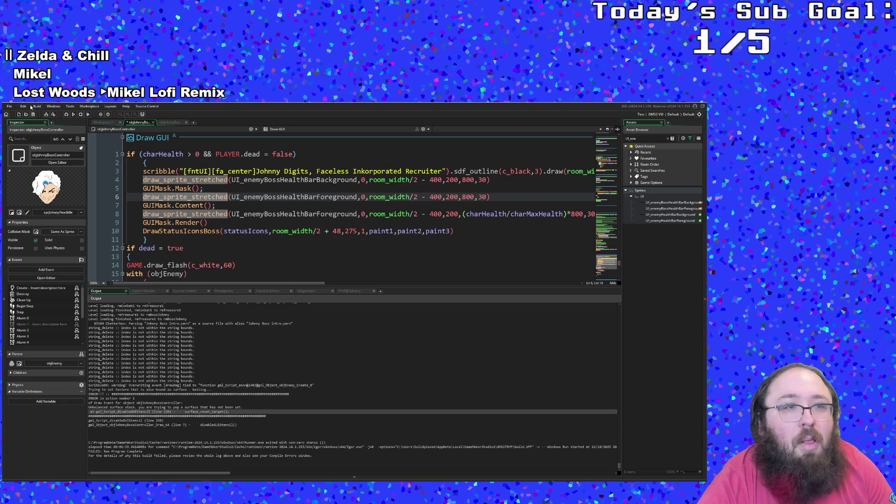
pyautogui.click(10, 107)
pyautogui.click(22, 137)
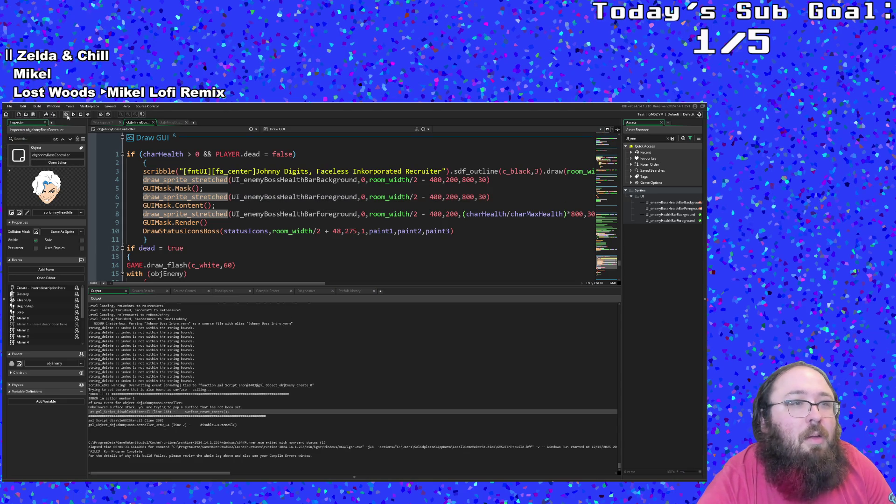
# - Run the game, start from the title screen, walk right through the rooms, and enable the F1 debug overlay
pyautogui.click(74, 115)
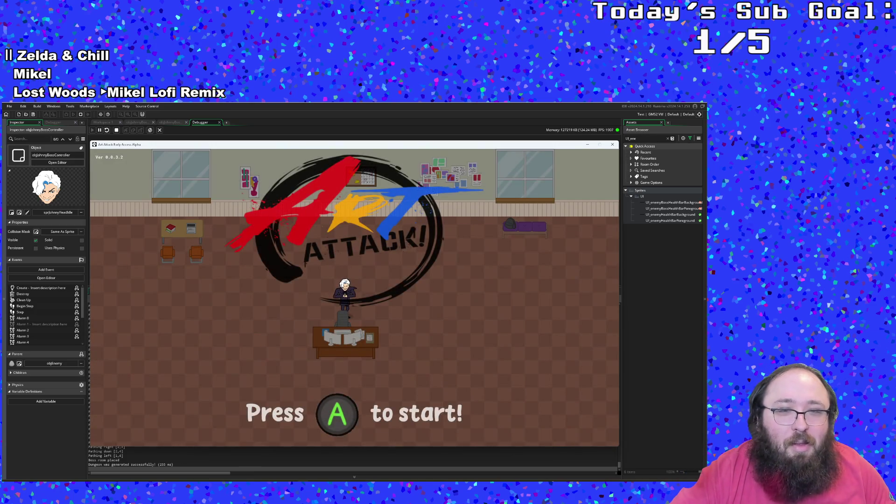
pyautogui.press('Return')
pyautogui.press('Right')
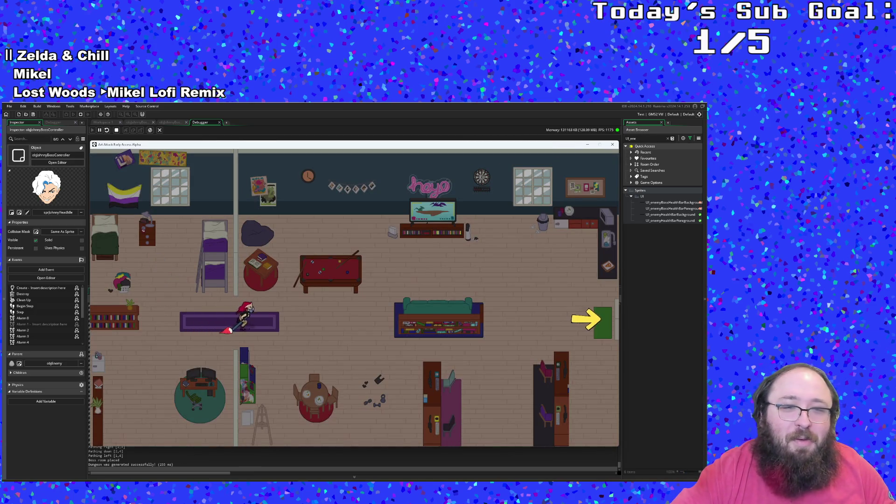
pyautogui.press('Right')
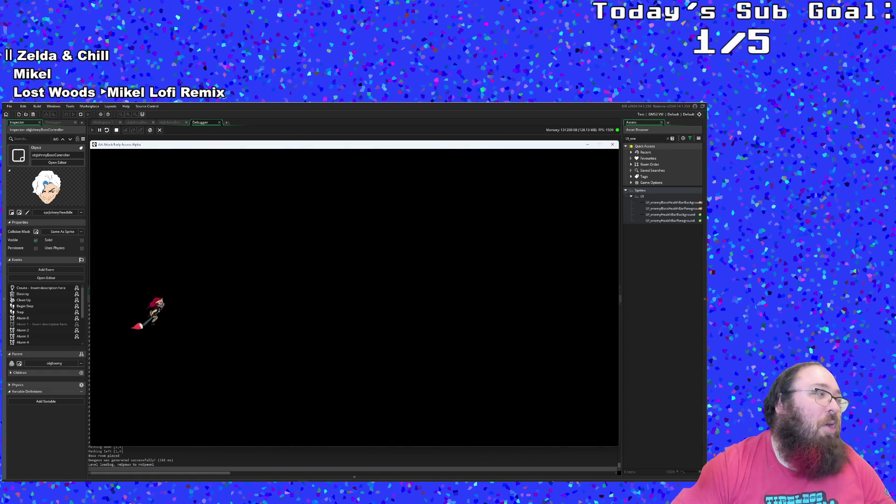
pyautogui.press('Right')
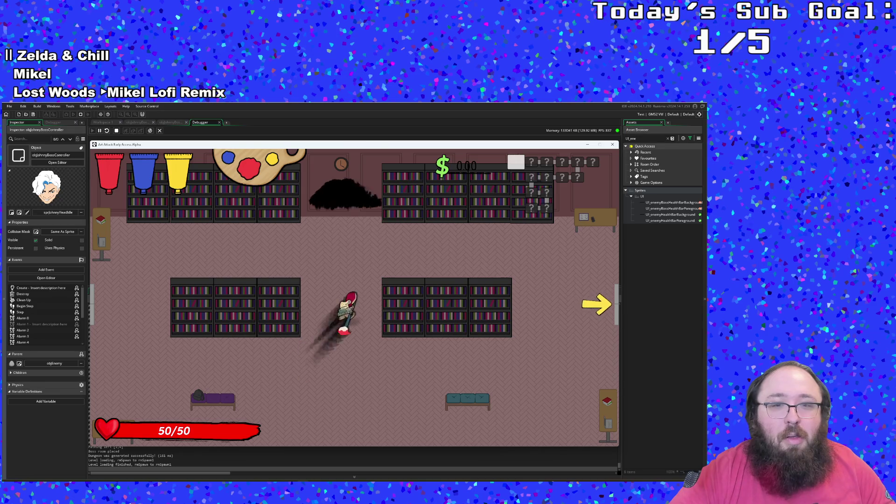
pyautogui.press('Right')
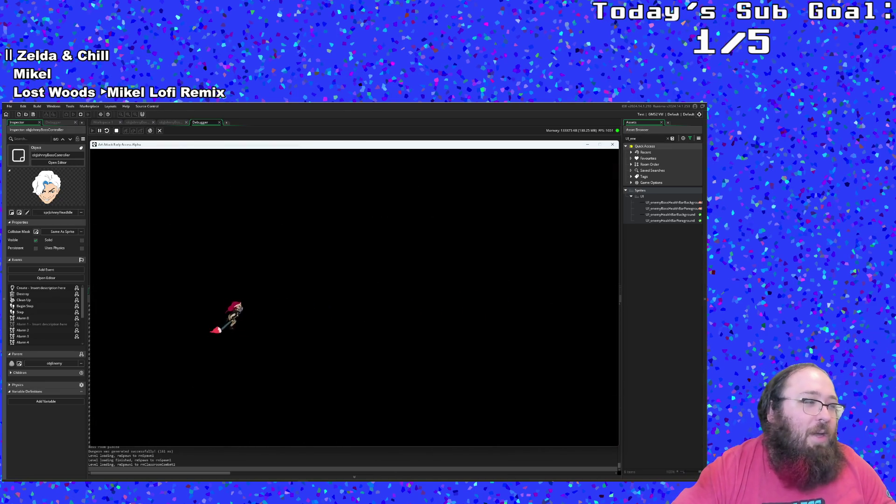
pyautogui.press('F1')
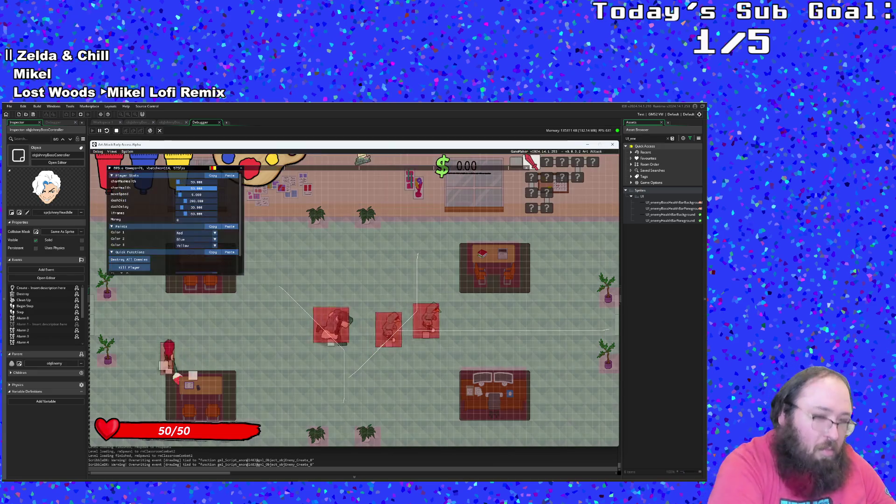
# - Walk right through the classrooms and shop, clearing enemies from the enlarged Debug Menu
pyautogui.press('Right')
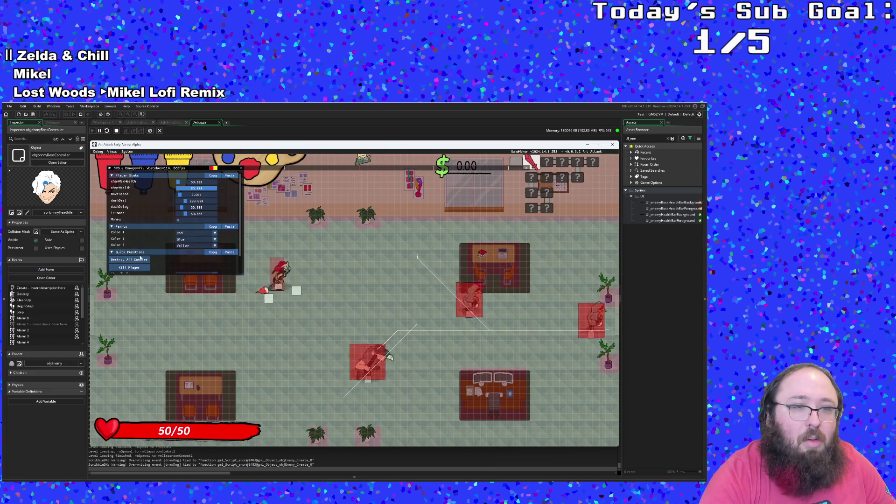
pyautogui.click(130, 260)
pyautogui.moveTo(243, 275); pyautogui.dragTo(286, 340)
pyautogui.press('Right')
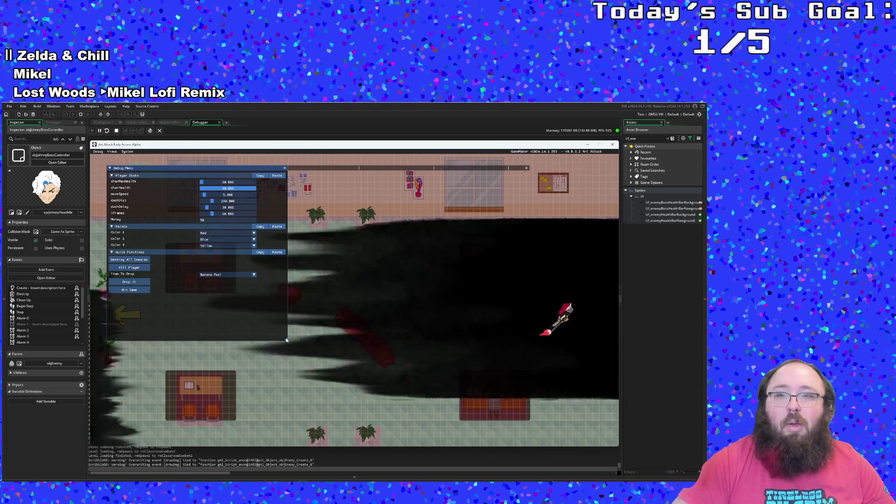
pyautogui.click(140, 259)
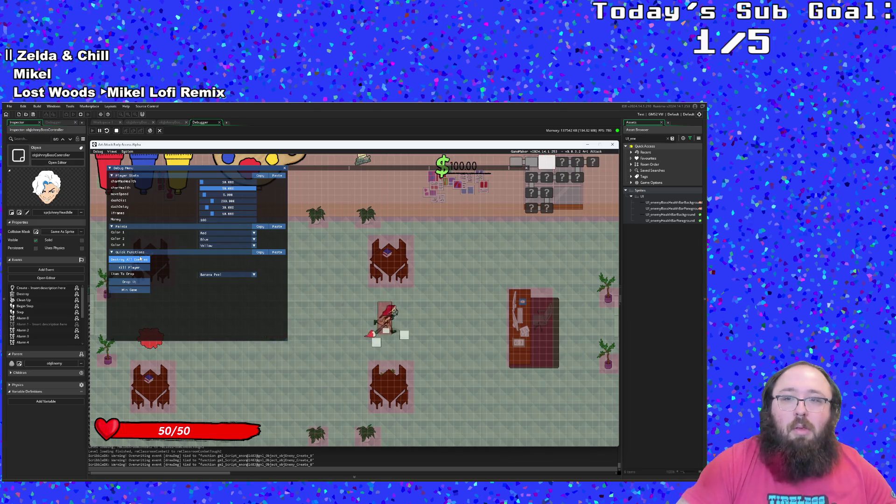
pyautogui.press('Right')
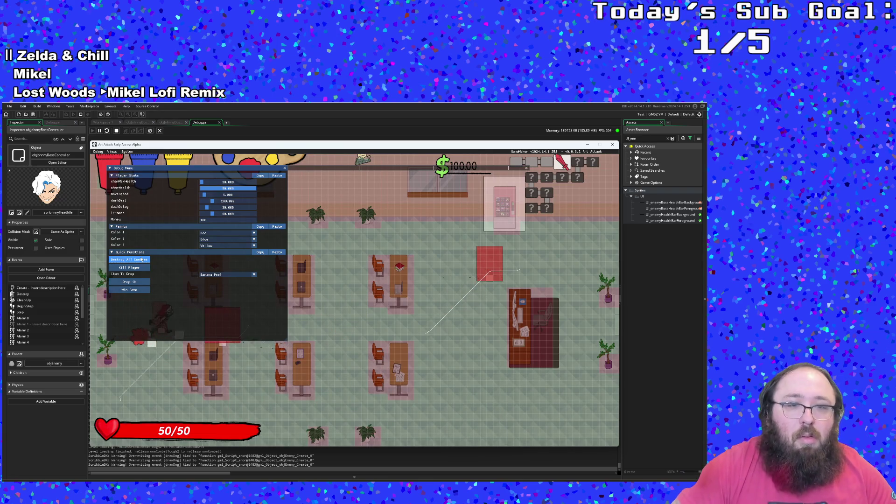
pyautogui.click(142, 260)
pyautogui.press('Right')
pyautogui.press('Right')
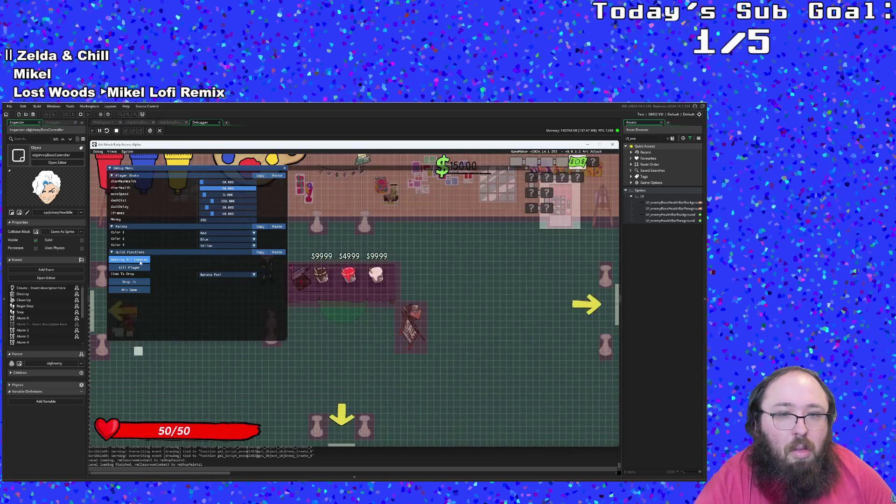
pyautogui.press('Right')
pyautogui.press('Down')
pyautogui.press('Down')
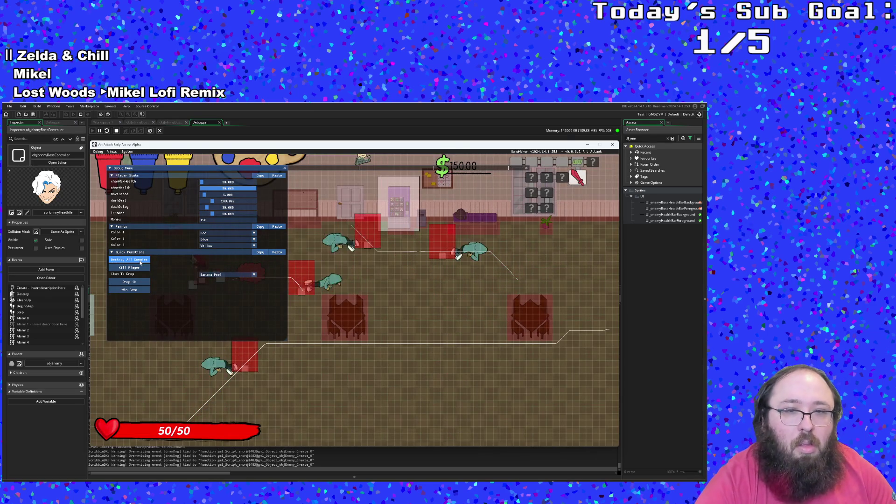
pyautogui.click(141, 263)
# - Head back left, collect the item, clear the classroom's enemies, and exit down into the shop
pyautogui.press('Left')
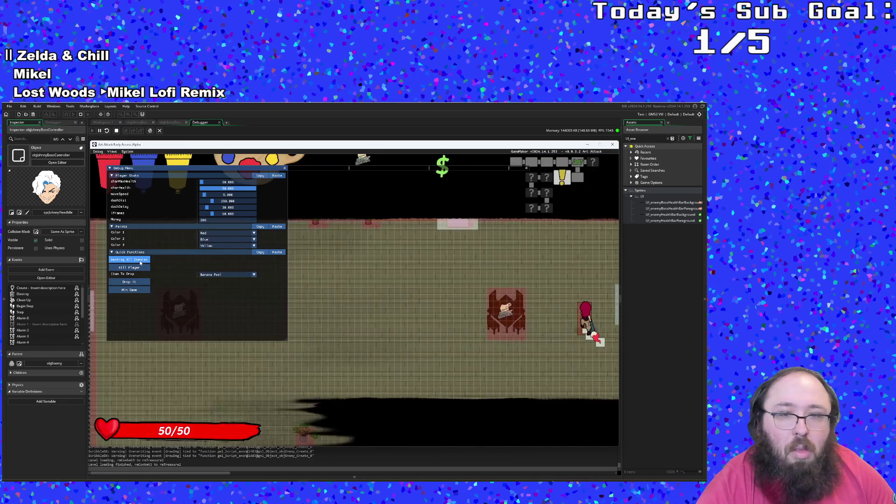
pyautogui.press('Left')
pyautogui.press('Left')
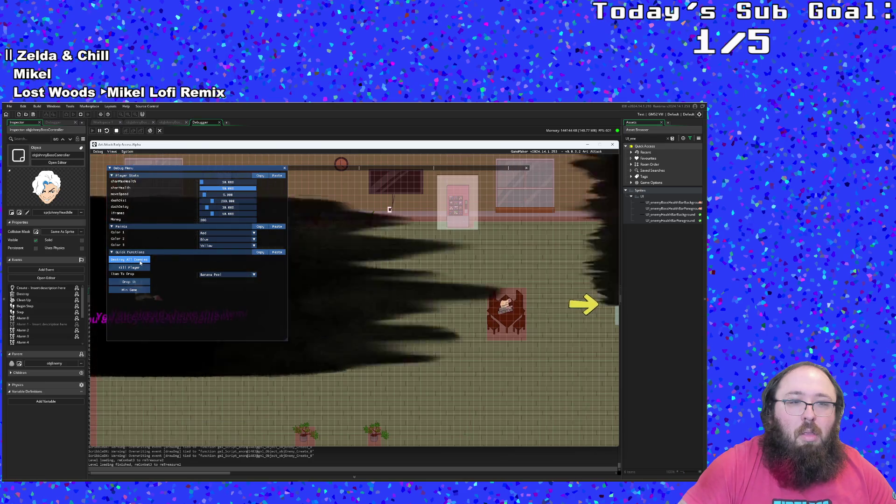
pyautogui.press('Right')
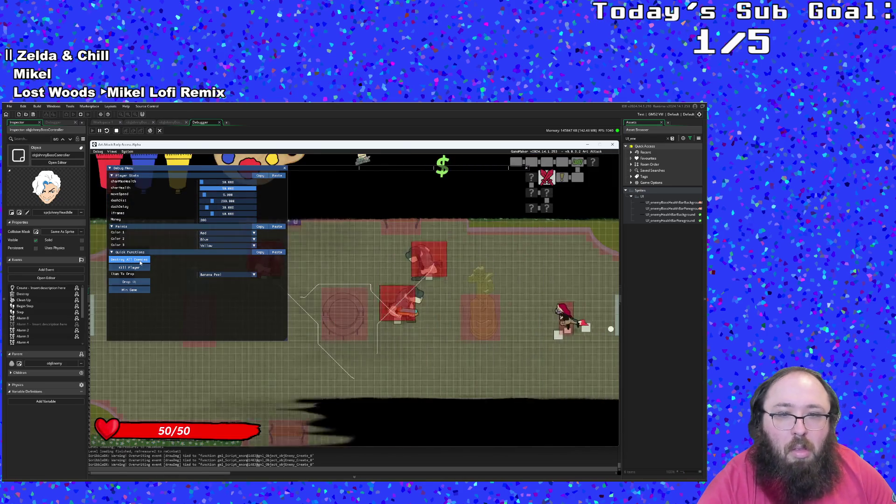
pyautogui.press('Left')
pyautogui.press('Down')
pyautogui.press('Left')
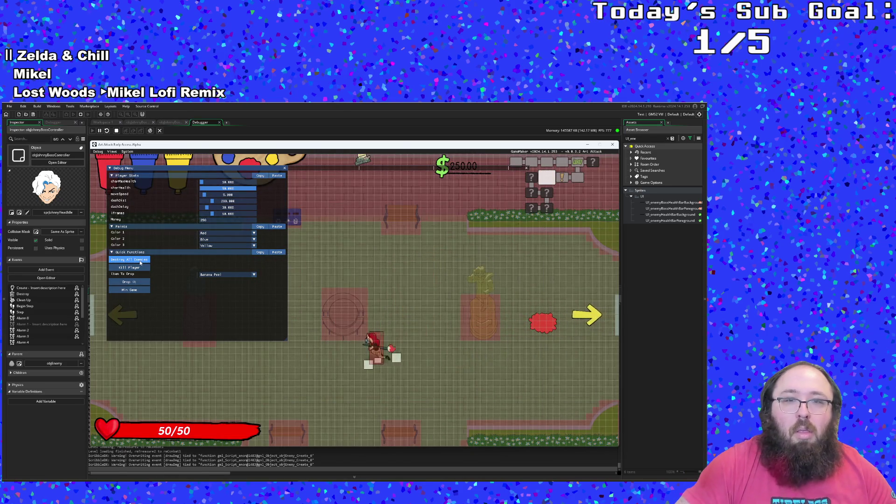
pyautogui.press('Left')
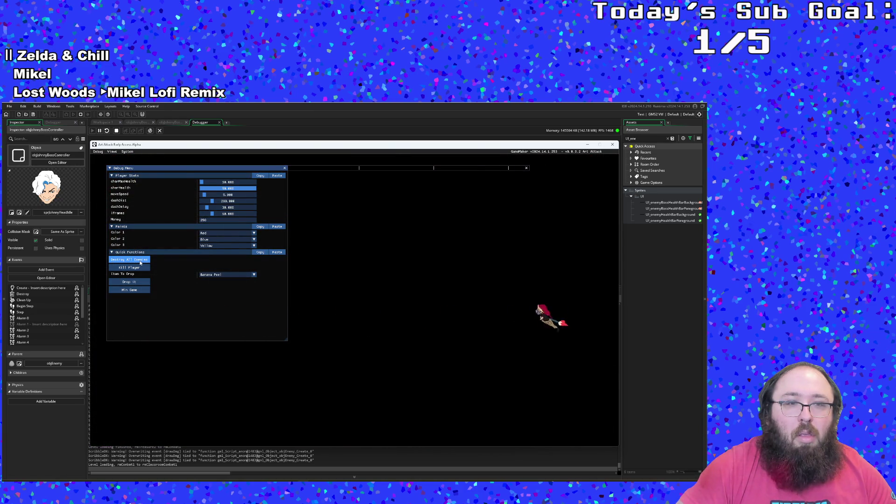
pyautogui.press('Left')
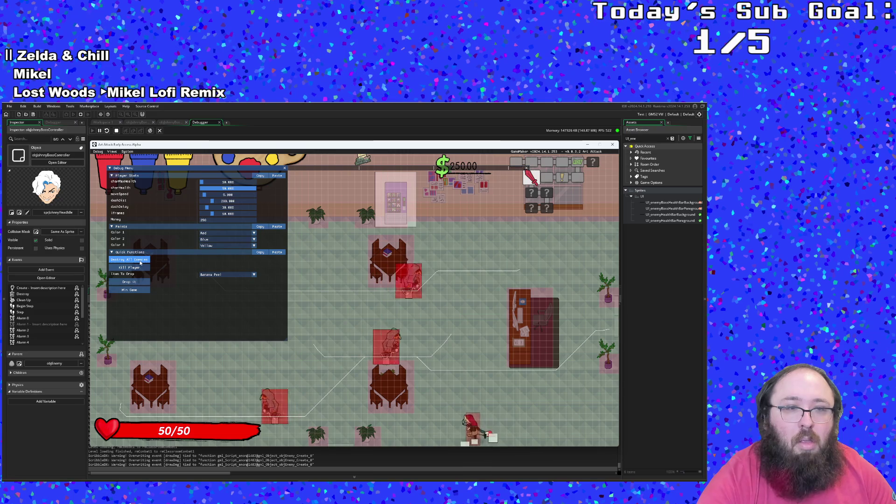
pyautogui.press('Left')
pyautogui.press('Up')
pyautogui.click(140, 263)
pyautogui.press('Down')
pyautogui.press('Left')
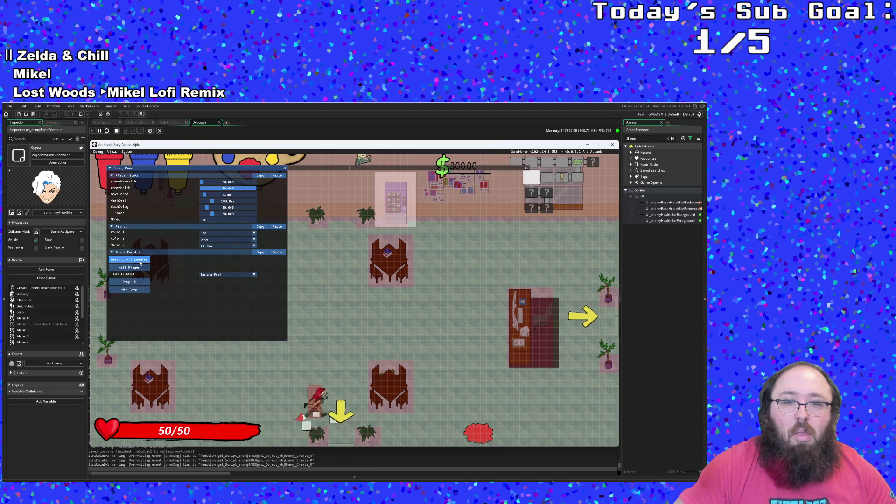
pyautogui.press('Down')
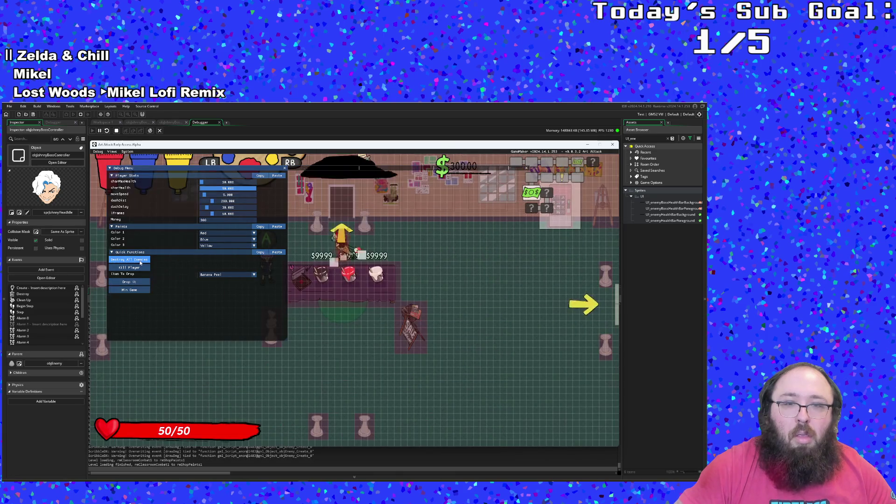
# - Cross the shop and treasure room to stand beside the boss, turning off the debug overlay
pyautogui.press('Left')
pyautogui.press('Down')
pyautogui.press('Right')
pyautogui.press('Up')
pyautogui.press('Right')
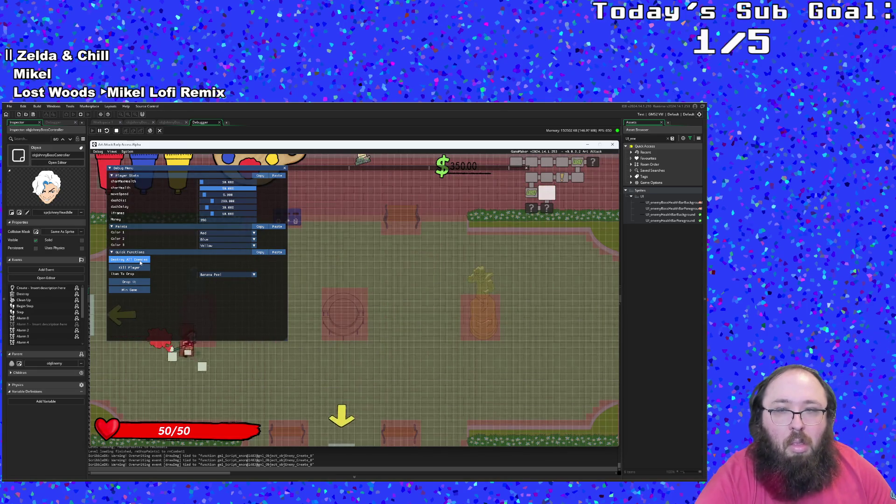
pyautogui.press('Right')
pyautogui.press('Down')
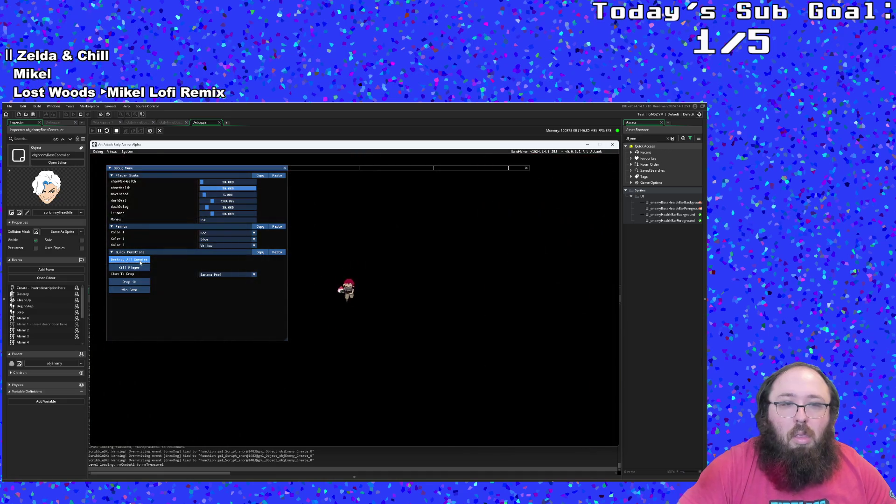
pyautogui.press('Down')
pyautogui.press('Left')
pyautogui.press('Down')
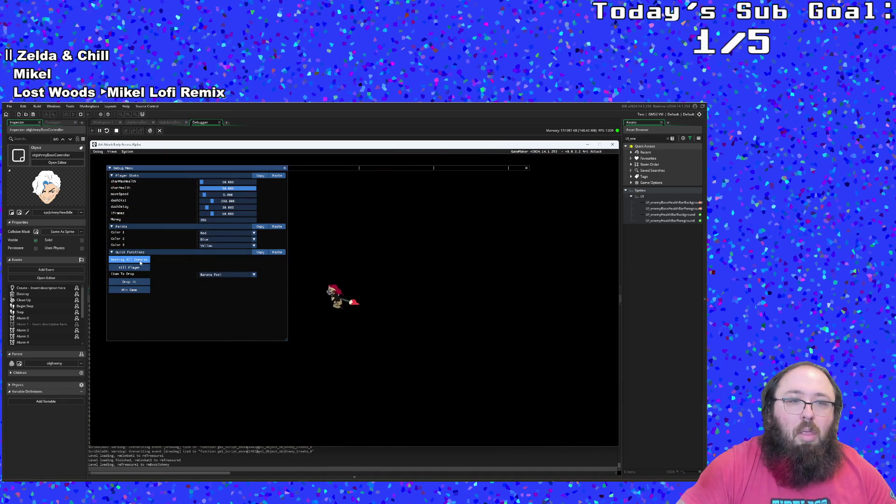
pyautogui.press('Left')
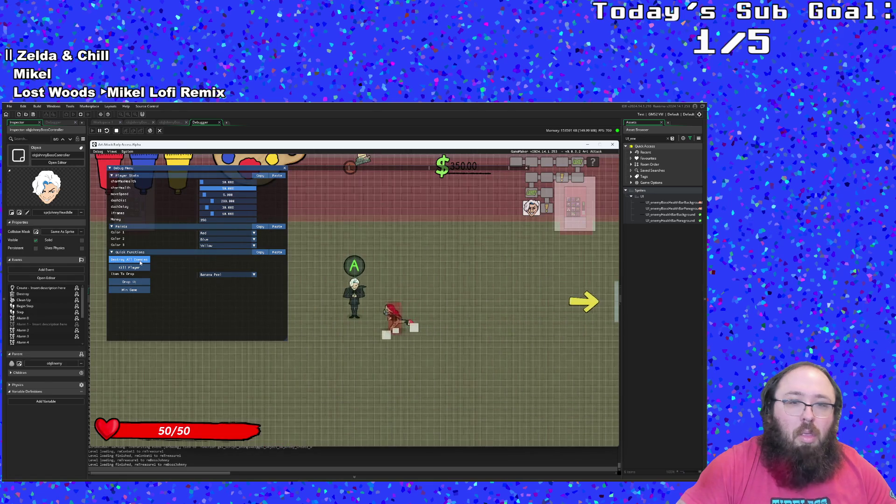
pyautogui.press('F1')
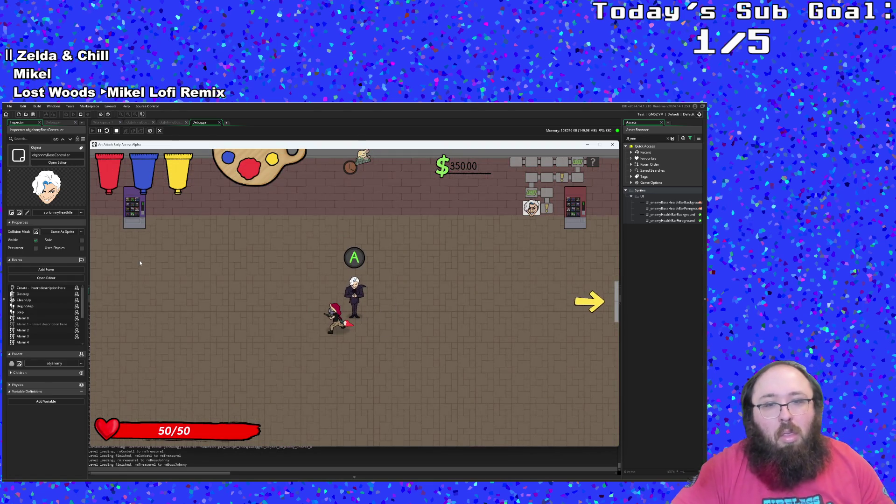
# - Talk to the boss and continue past the Alarm 5 and Alarm 2 breakpoints
pyautogui.press('space')
pyautogui.press('space')
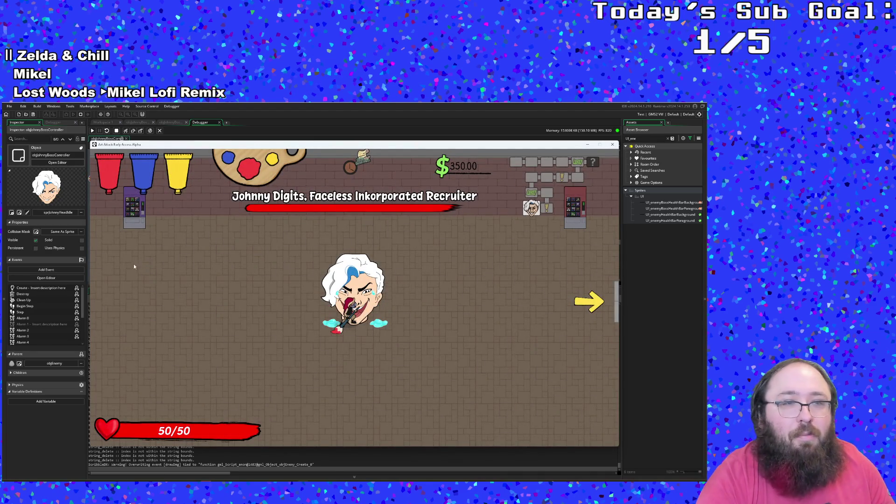
pyautogui.click(627, 395)
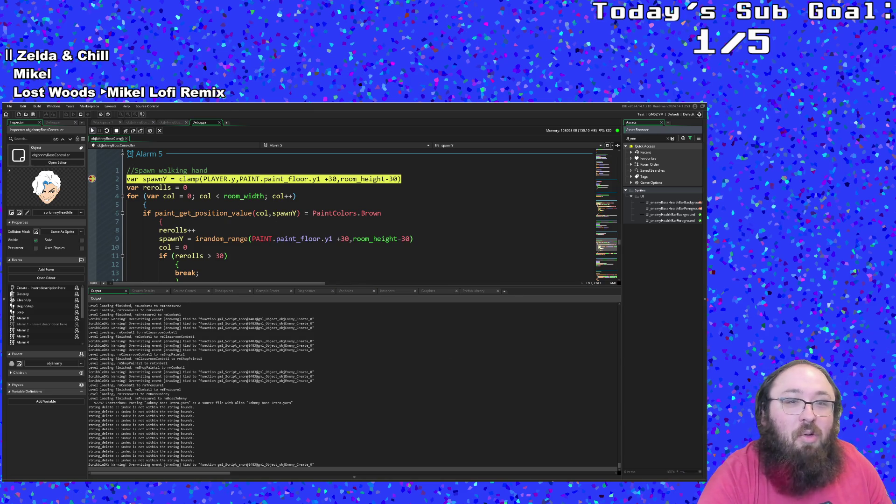
pyautogui.press('F5')
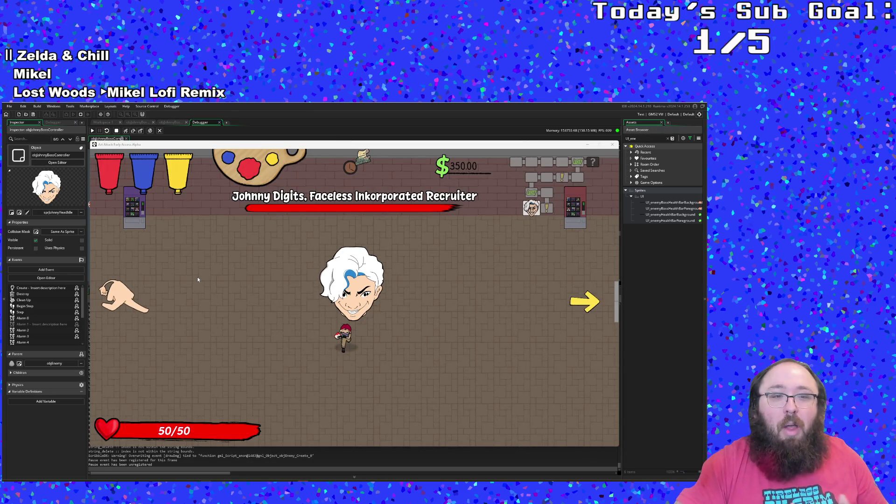
pyautogui.click(647, 285)
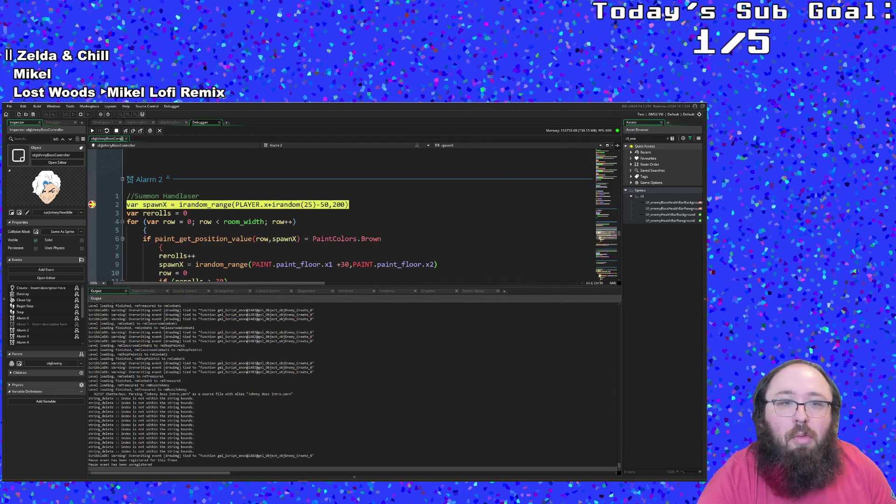
pyautogui.click(144, 231)
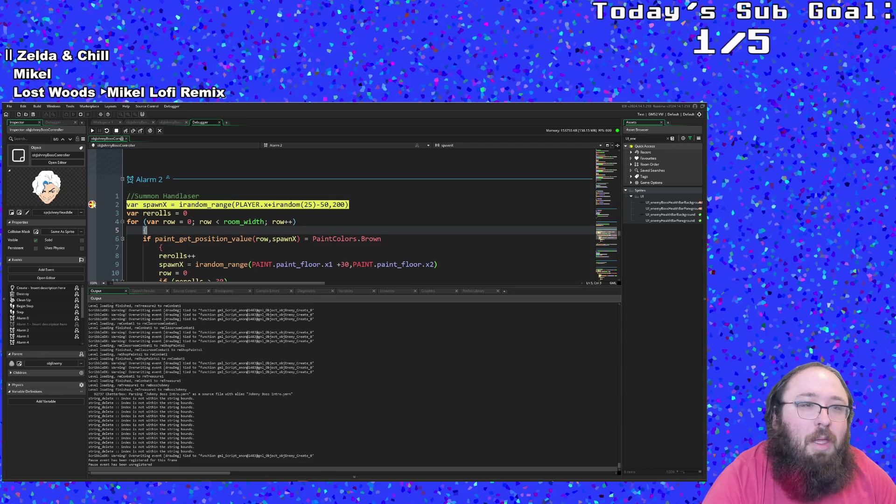
pyautogui.click(92, 131)
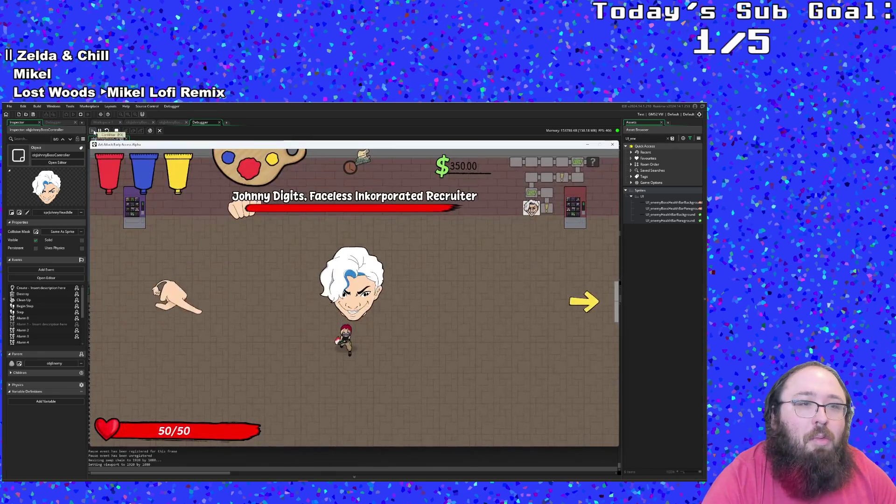
# - Fight the boss with WASD movement, resuming again from the Alarm 5 breakpoint
pyautogui.press('w')
pyautogui.press('d')
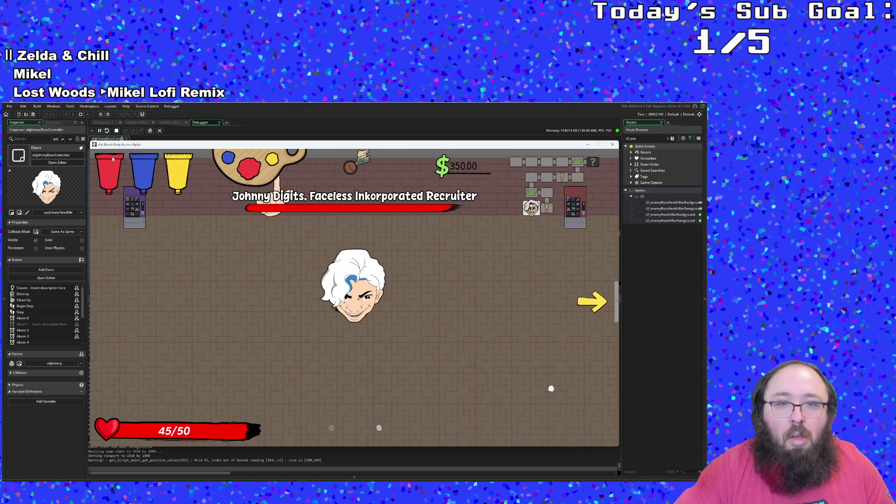
pyautogui.press('a')
pyautogui.press('a')
pyautogui.press('w')
pyautogui.press('s')
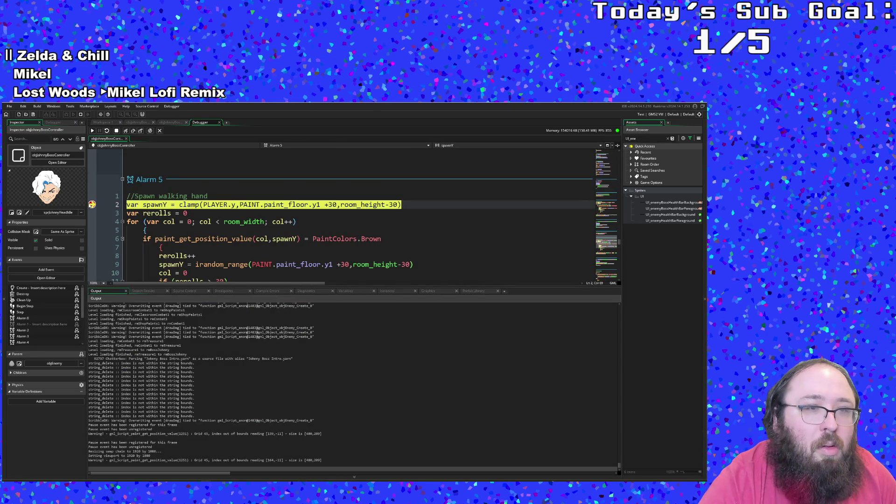
pyautogui.click(92, 130)
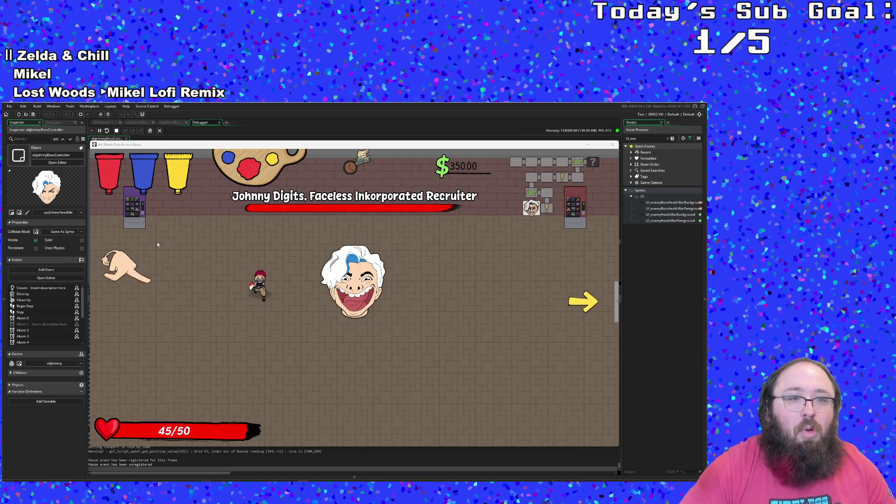
# - Move around the Johnny Digits arena, attack the boss, and dodge its hand slam
pyautogui.press('w')
pyautogui.press('a')
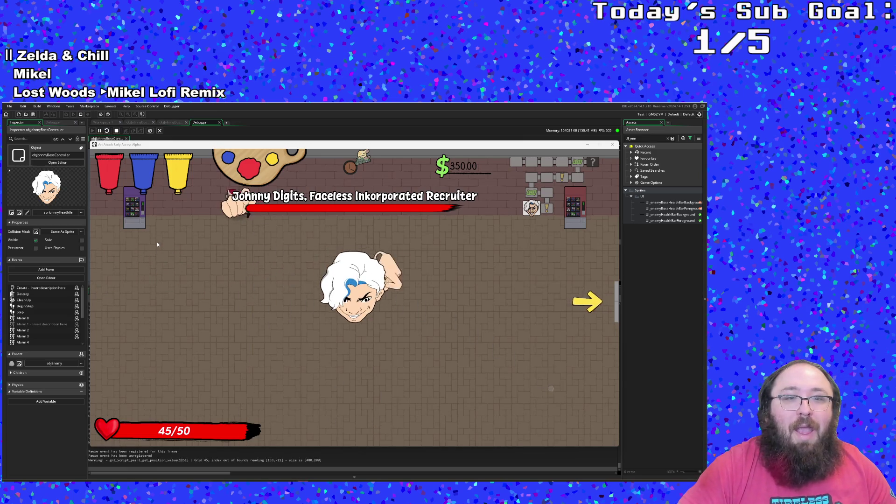
pyautogui.press('s')
pyautogui.press('d')
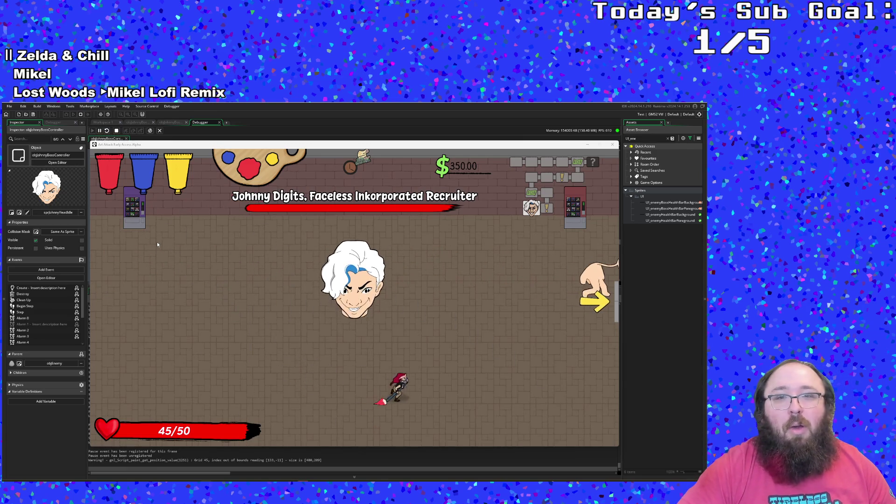
pyautogui.press('w')
pyautogui.press('a')
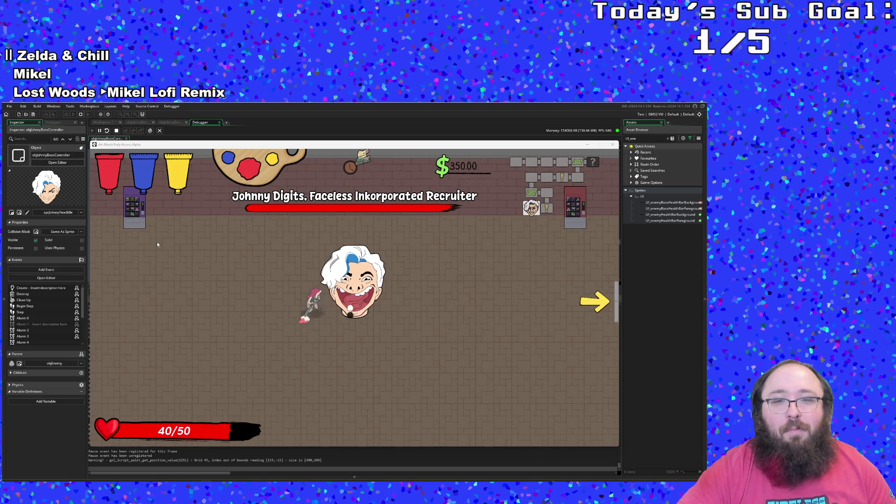
pyautogui.click(157, 242)
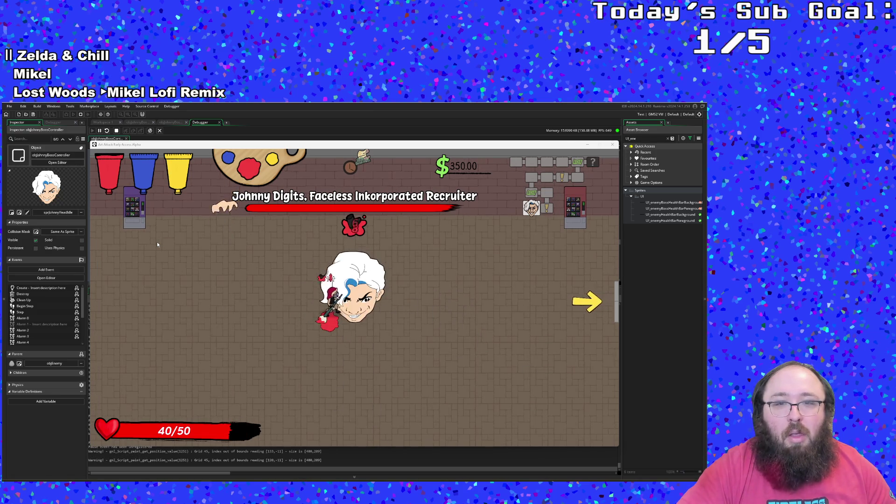
pyautogui.press('w')
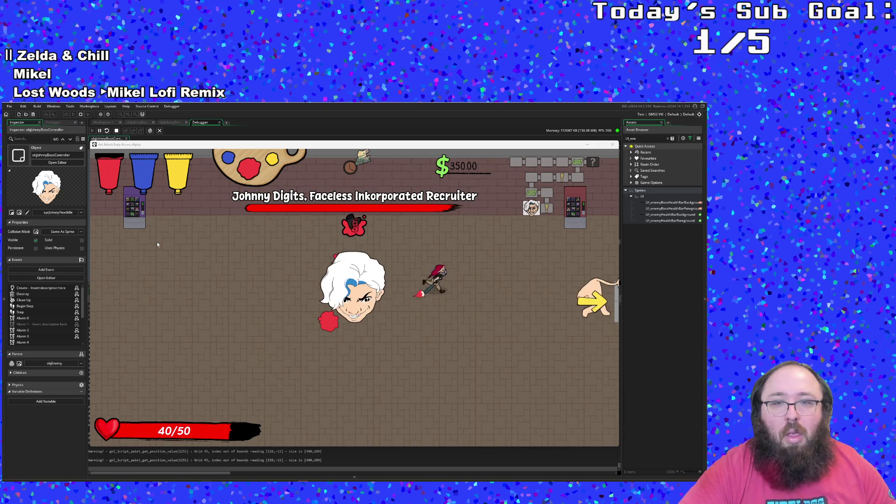
pyautogui.press('a')
pyautogui.press('s')
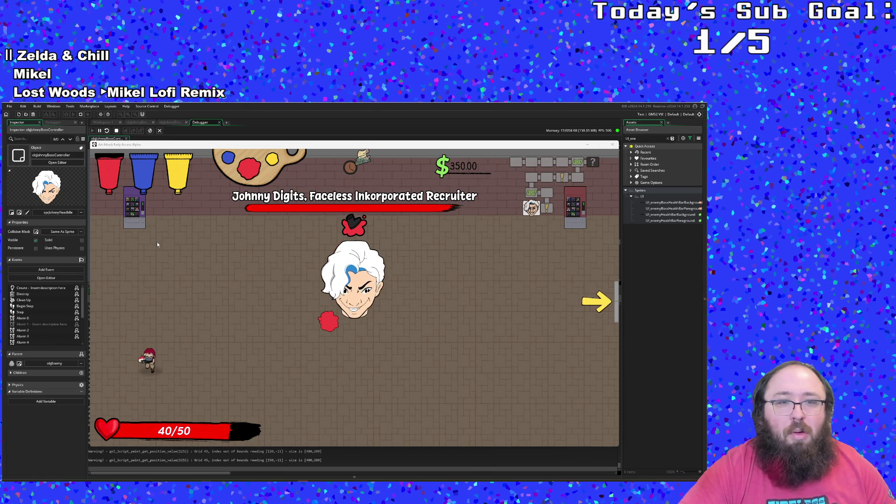
pyautogui.press('w')
pyautogui.press('d')
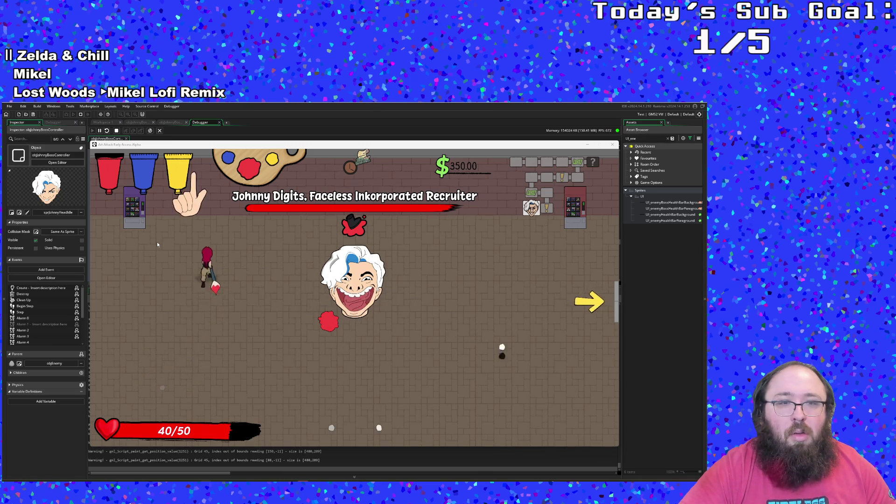
# - Keep circling the boss, escape its grab, dodge slams and attack it from below
pyautogui.press('s')
pyautogui.press('d')
pyautogui.press('w')
pyautogui.press('d')
pyautogui.press('s')
pyautogui.press('s')
pyautogui.press('w')
pyautogui.press('a')
pyautogui.press('d')
pyautogui.press('s')
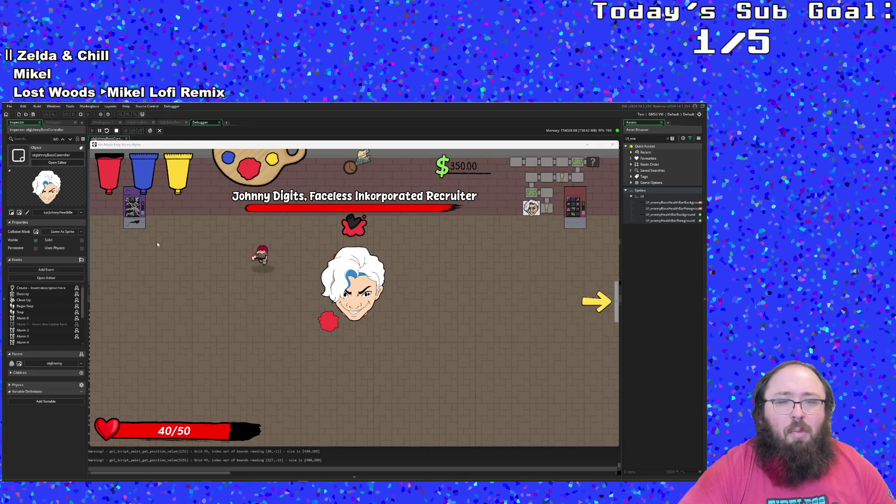
pyautogui.press('s')
pyautogui.press('d')
pyautogui.press('w')
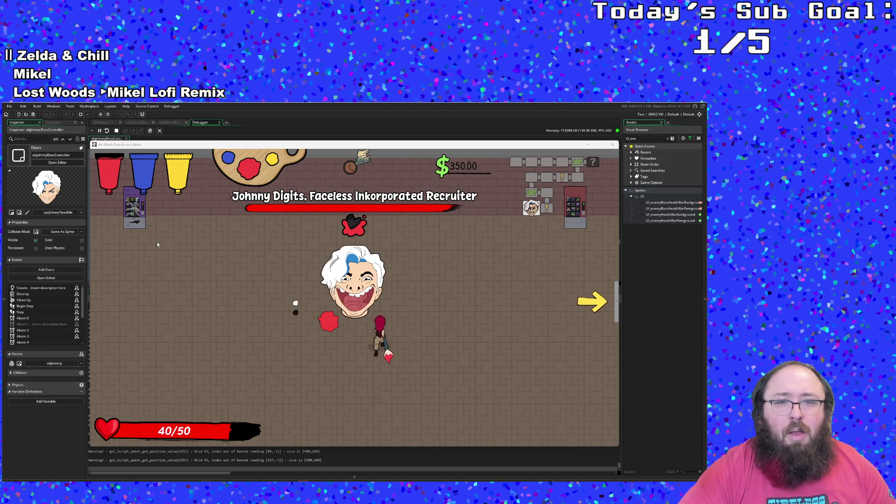
pyautogui.press('a')
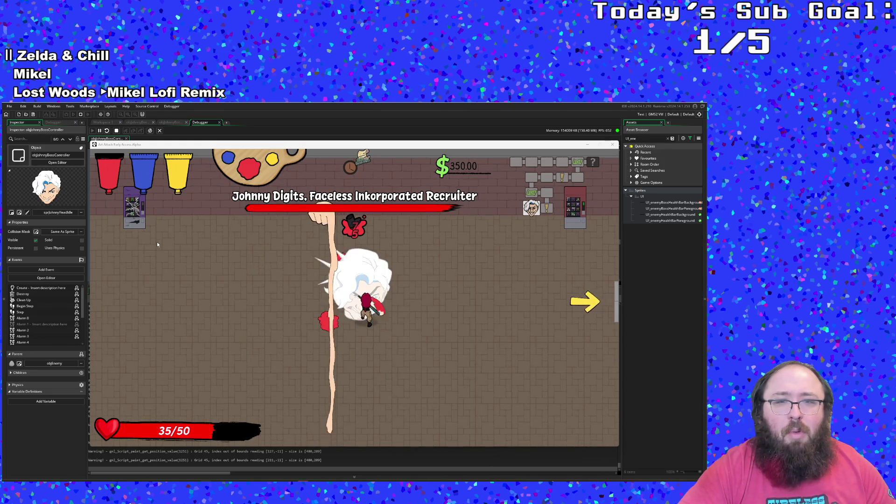
pyautogui.press('w')
pyautogui.press('d')
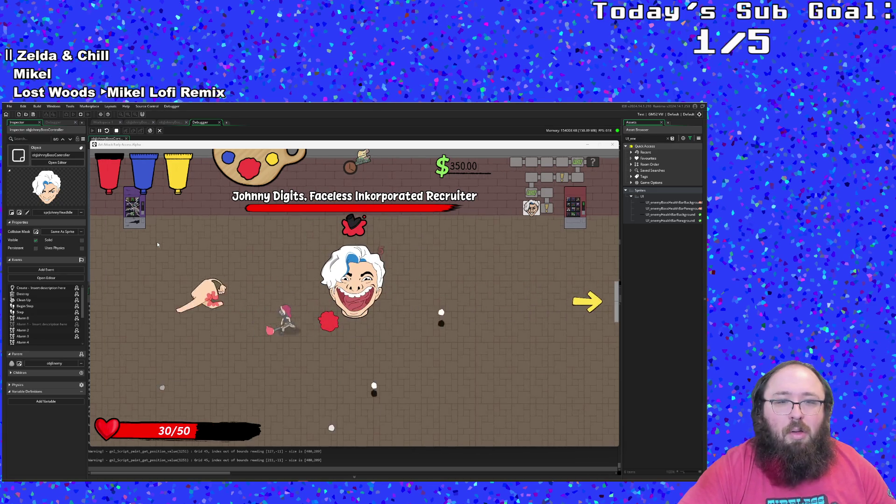
pyautogui.press('a')
pyautogui.press('w')
pyautogui.press('w')
pyautogui.press('d')
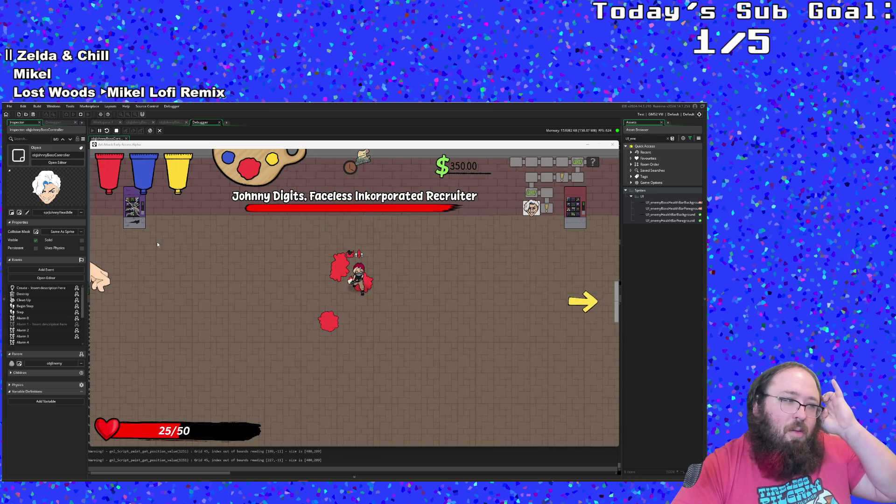
pyautogui.press('s')
pyautogui.press('d')
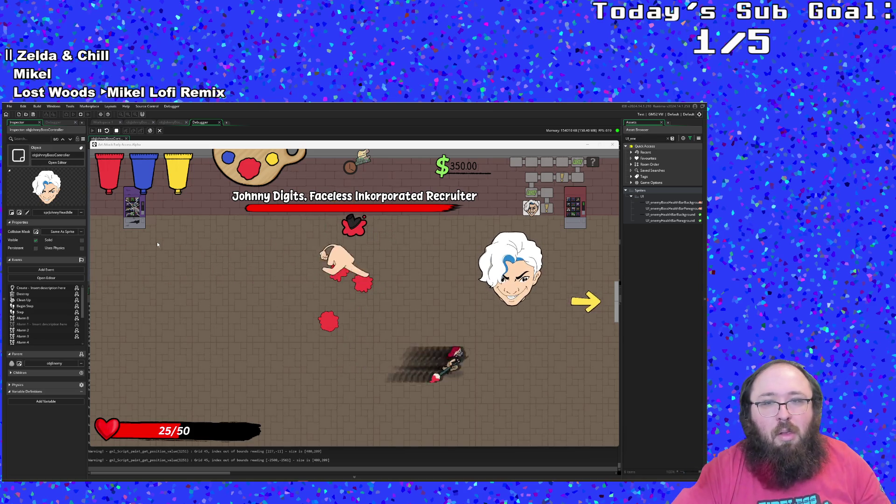
pyautogui.press('w')
pyautogui.press('a')
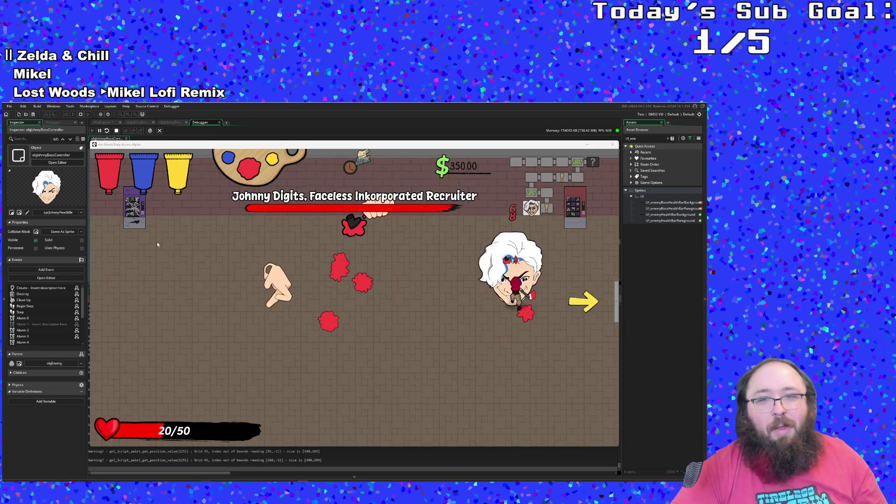
# - Dash back to centre, run between the paint stations, then pause the game at 10/50 health
pyautogui.press('a')
pyautogui.press('s')
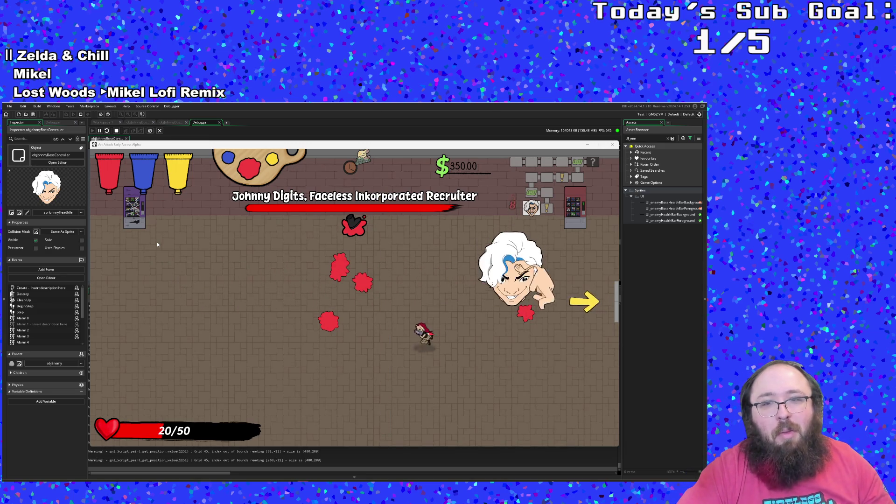
pyautogui.press('d')
pyautogui.press('w')
pyautogui.press('space')
pyautogui.press('d')
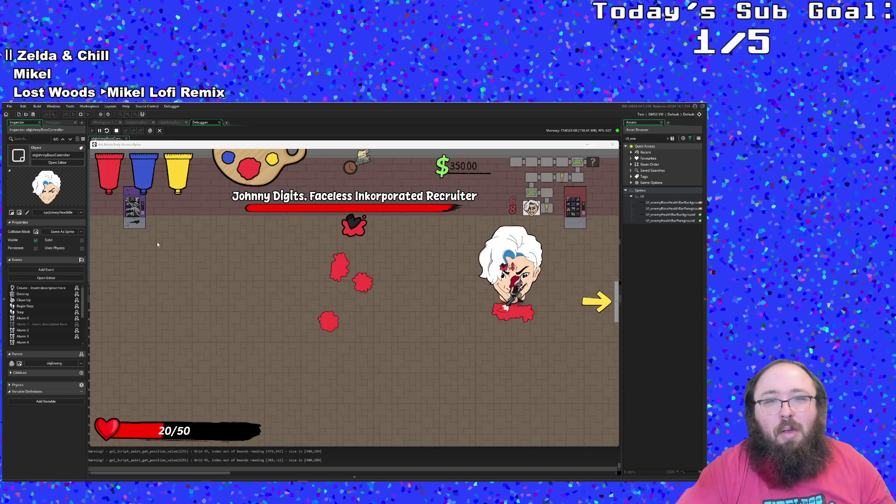
pyautogui.press('d')
pyautogui.press('a')
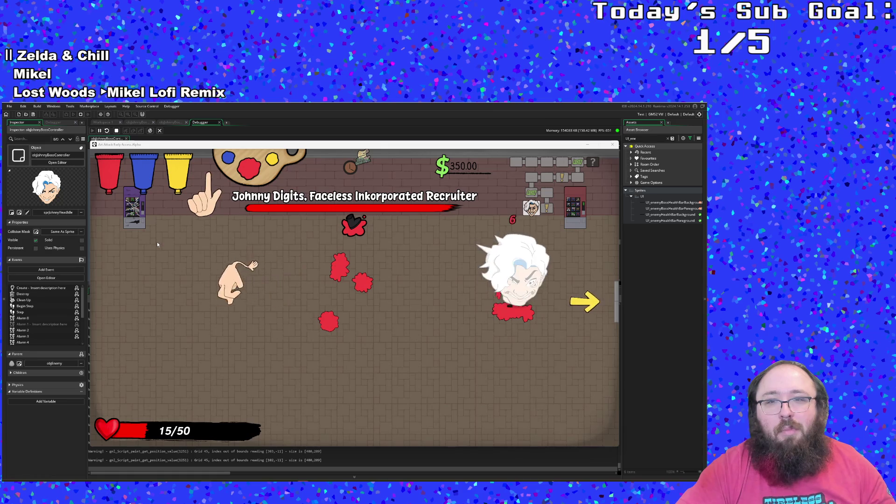
pyautogui.press('w')
pyautogui.press('d')
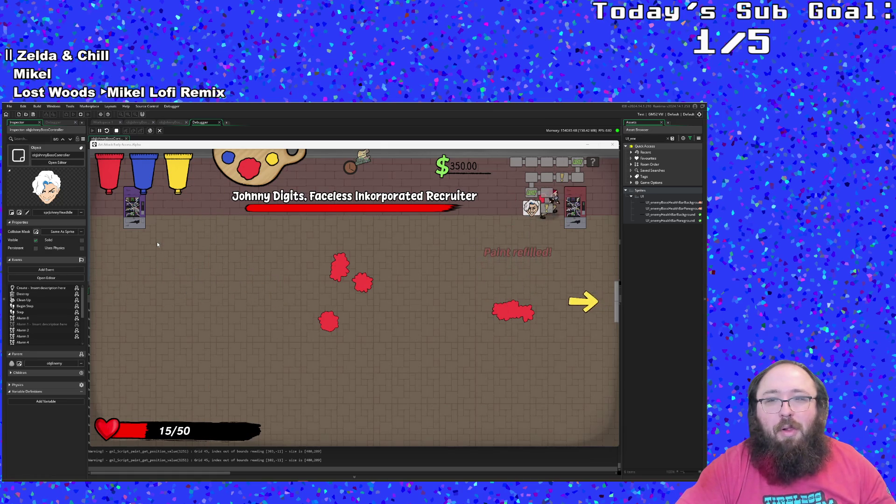
pyautogui.press('a')
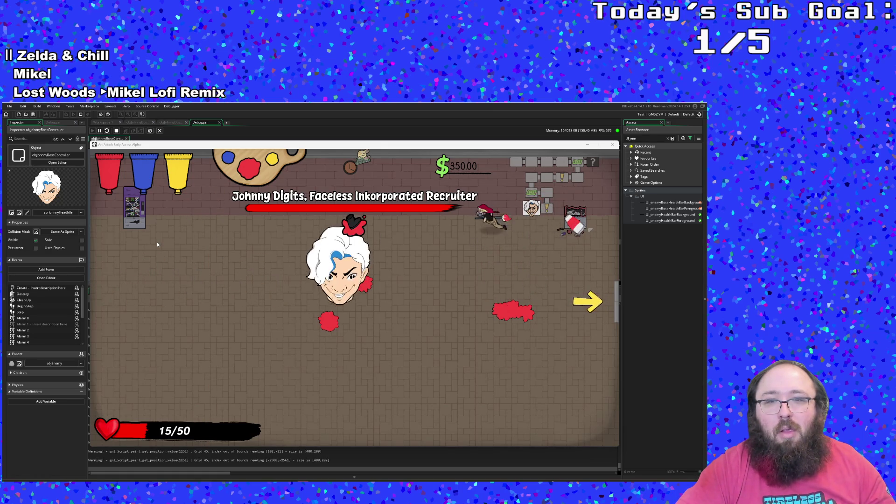
pyautogui.press('a')
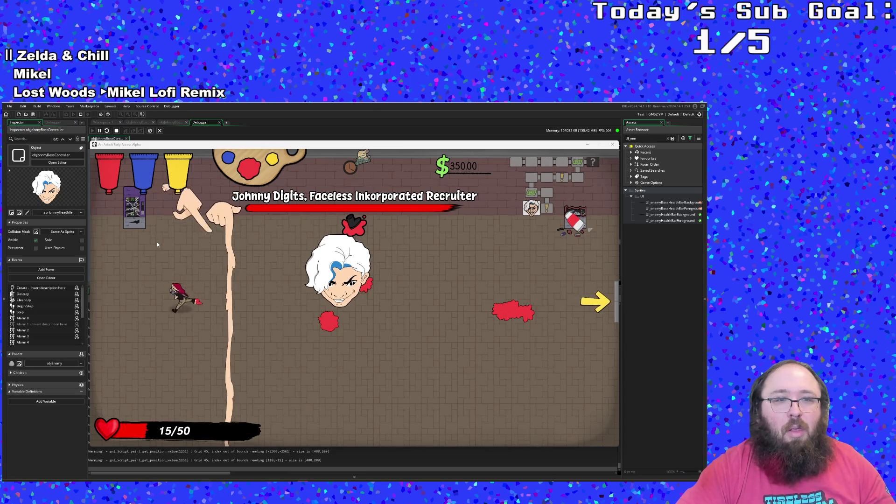
pyautogui.press('d')
pyautogui.press('s')
pyautogui.press('d')
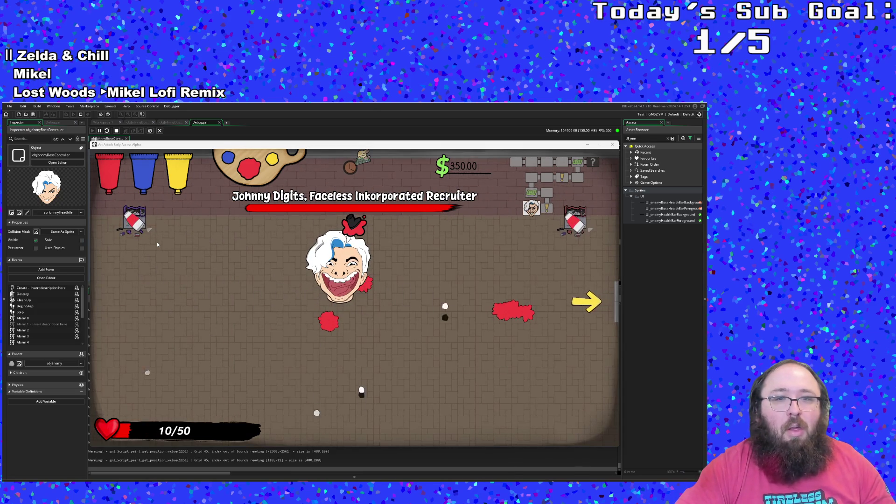
pyautogui.press('w')
pyautogui.press('a')
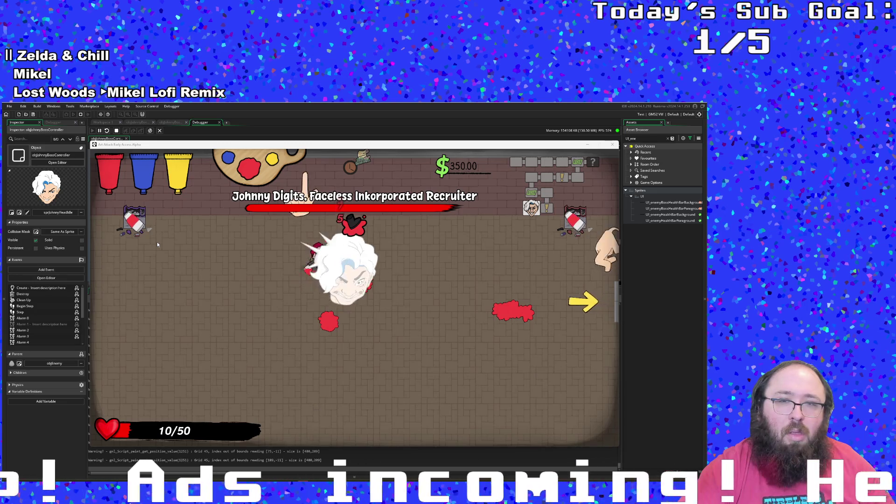
pyautogui.press('s')
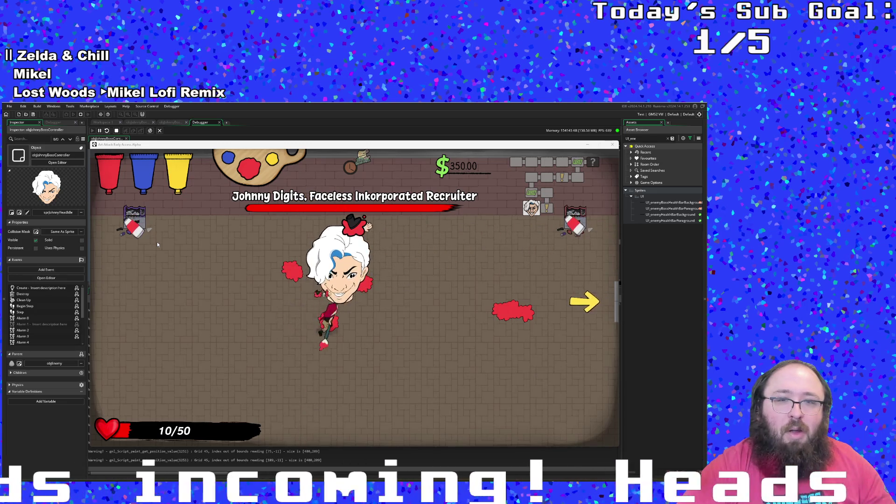
pyautogui.press('Escape')
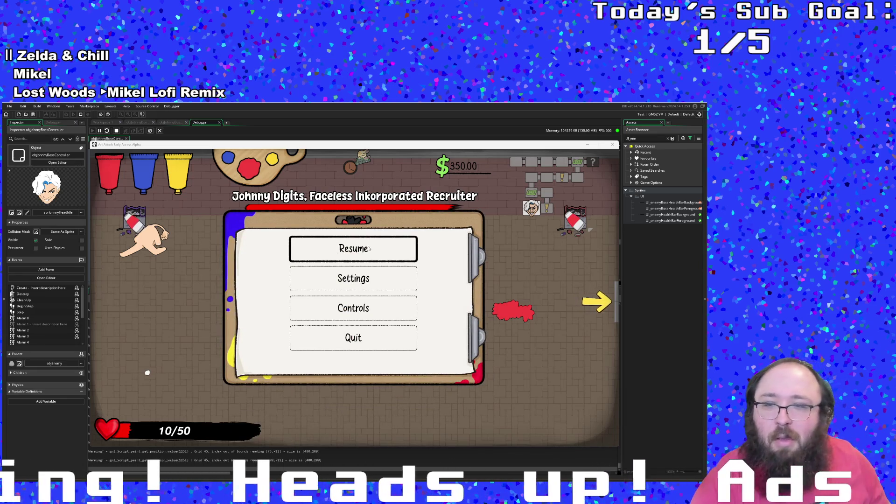
# - Lay out the debugger's Locals, Globals and Watch panes side by side, then pause execution
pyautogui.click(270, 139)
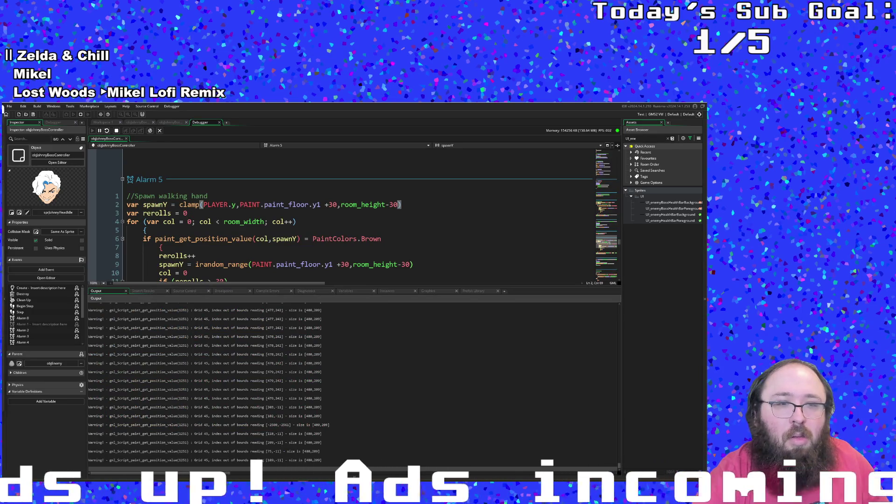
pyautogui.click(305, 390)
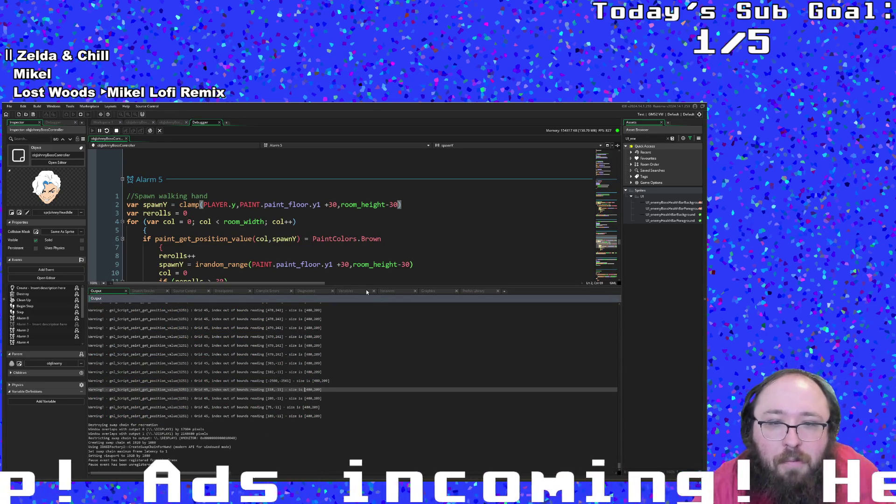
pyautogui.click(366, 291)
pyautogui.click(213, 314)
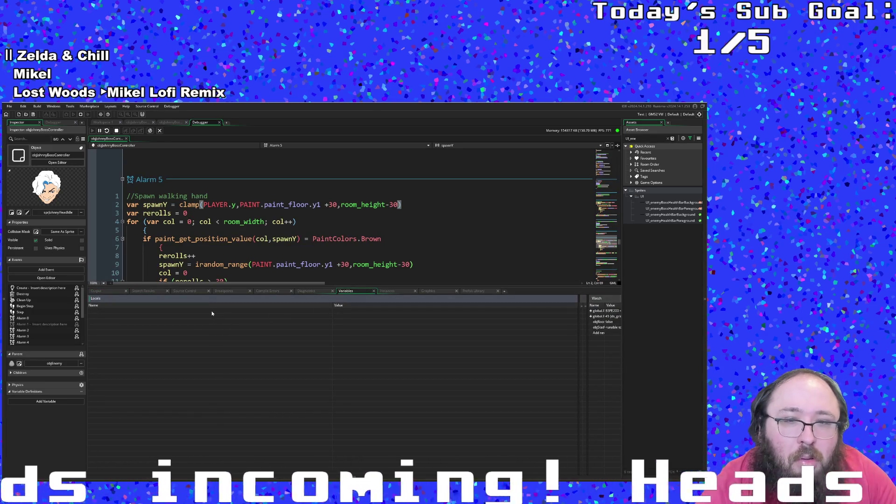
pyautogui.moveTo(584, 336); pyautogui.dragTo(314, 329)
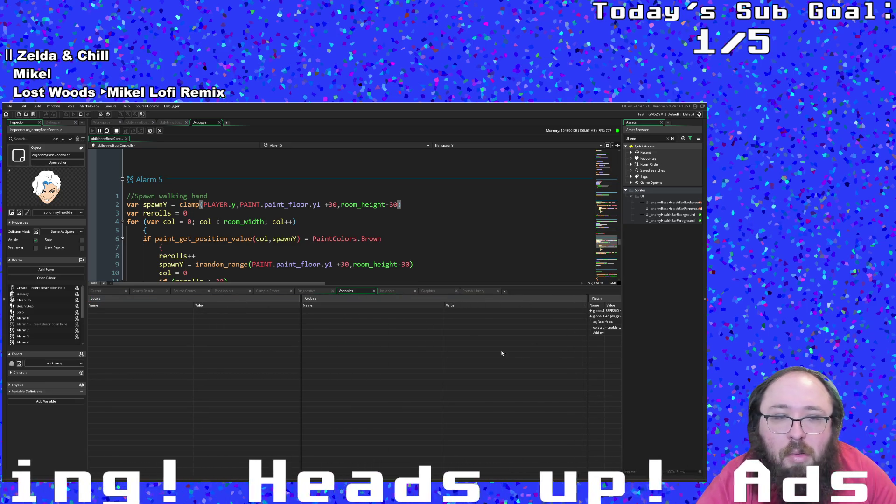
pyautogui.moveTo(578, 367); pyautogui.dragTo(435, 367)
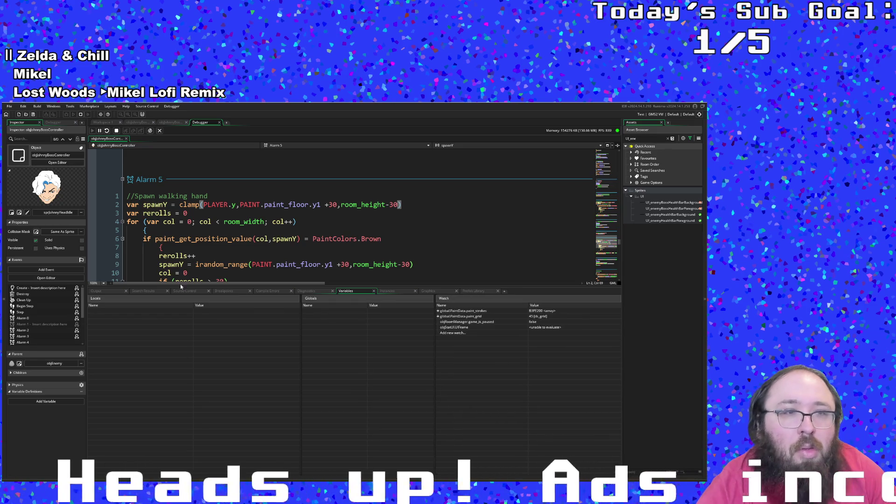
pyautogui.click(99, 131)
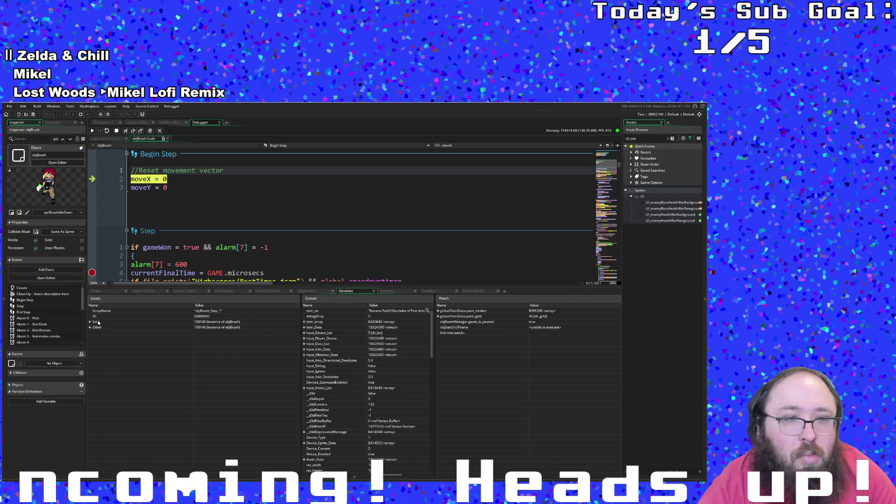
# - Resume the game briefly and pause it again in the debugger
pyautogui.click(94, 133)
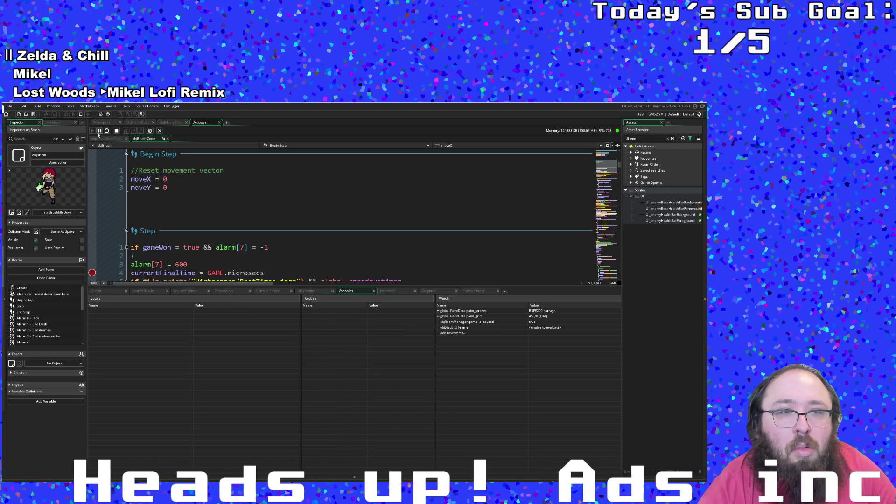
pyautogui.click(98, 132)
pyautogui.scroll(-3, 327, 379)
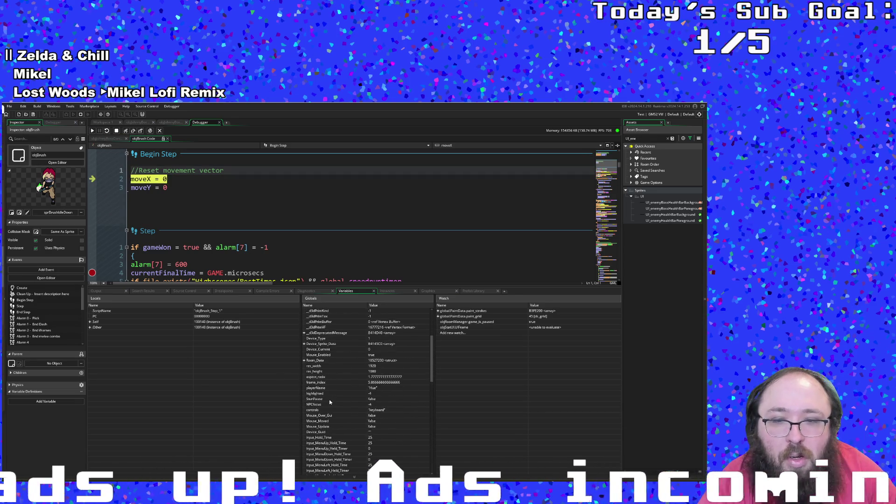
pyautogui.click(100, 336)
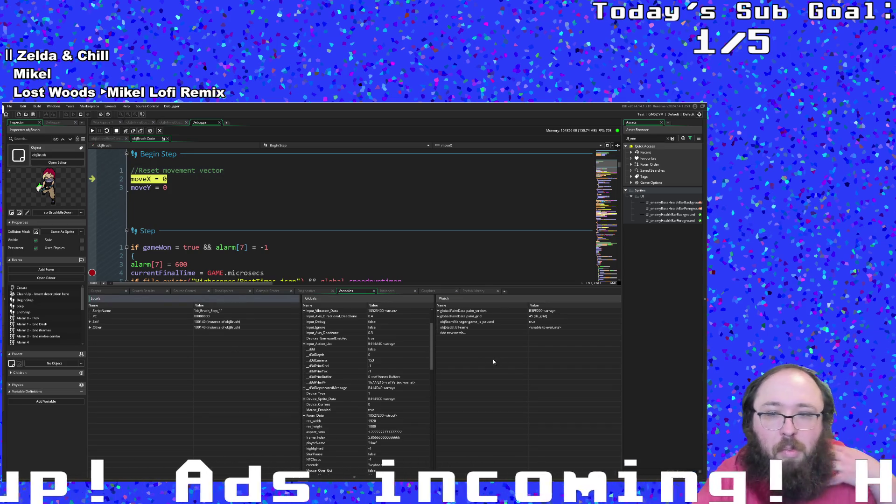
# - Watch objJohnnyBossController.charHealth, set it to 5, and continue the game
pyautogui.click(454, 333)
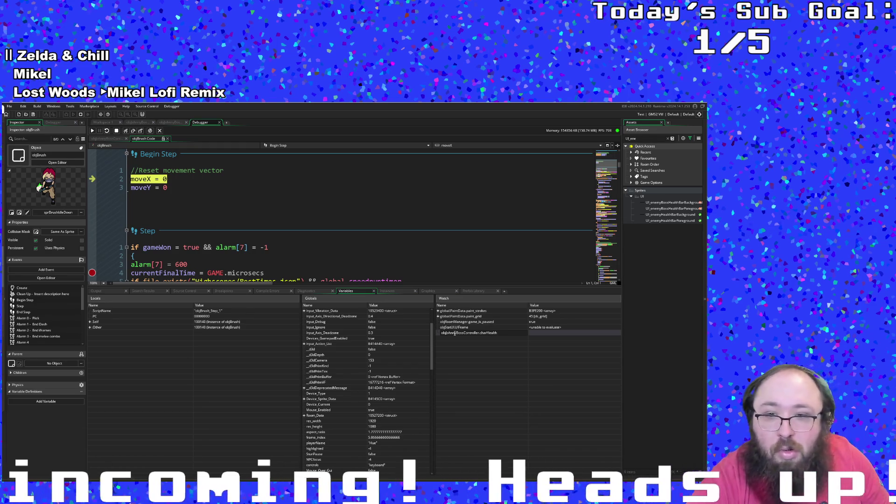
pyautogui.press('Return')
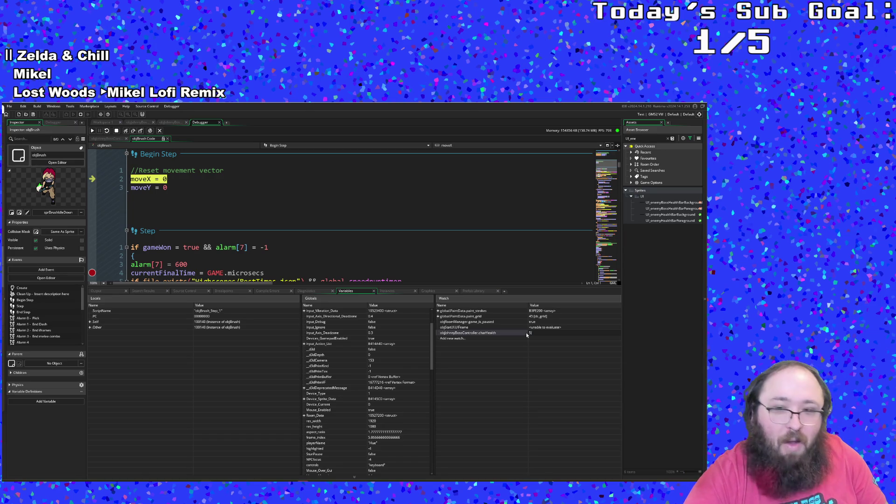
pyautogui.press('Return')
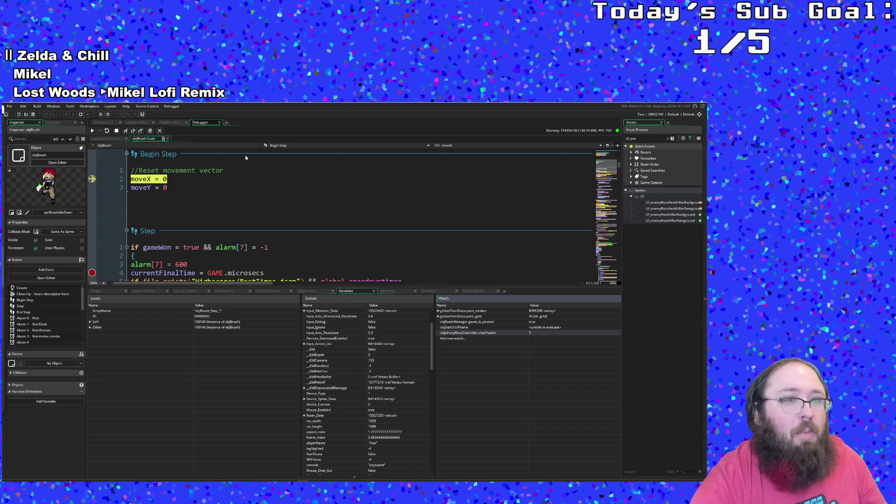
pyautogui.click(93, 131)
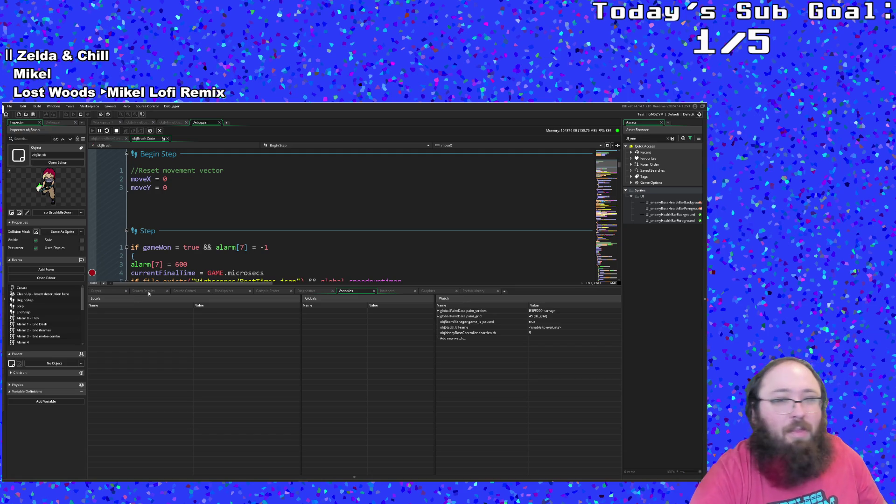
pyautogui.click(407, 215)
# - Stop the running game from the debugger toolbar
pyautogui.scroll(-15, 407, 222)
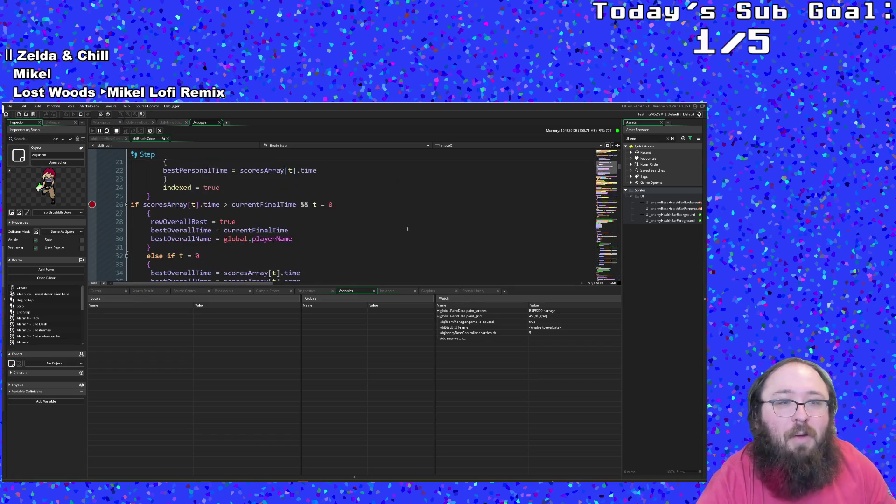
pyautogui.click(80, 114)
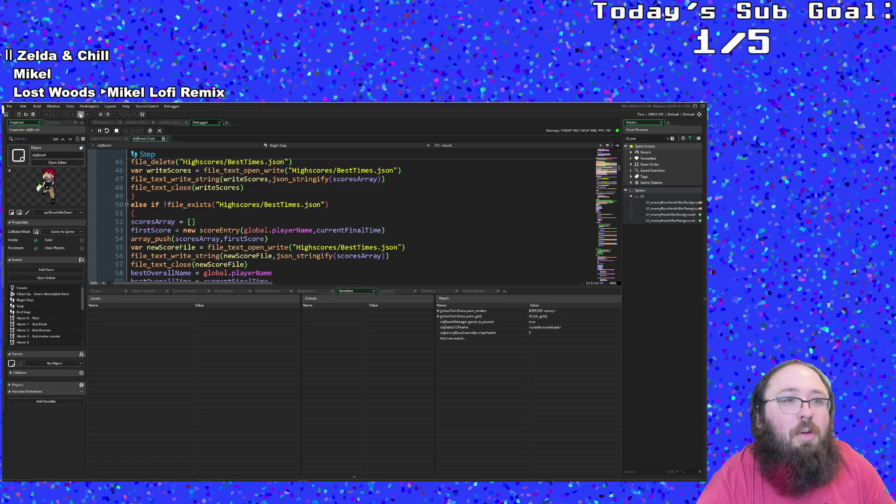
pyautogui.scroll(-12, 215, 223)
pyautogui.scroll(-20, 215, 223)
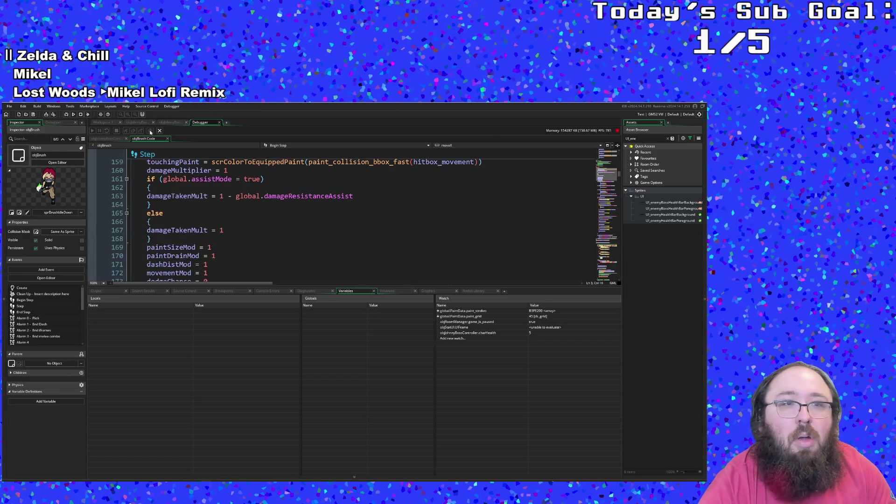
# - Pick objJohnnyBossController's Draw GUI event from the code tabs' event list
pyautogui.click(106, 139)
pyautogui.click(172, 122)
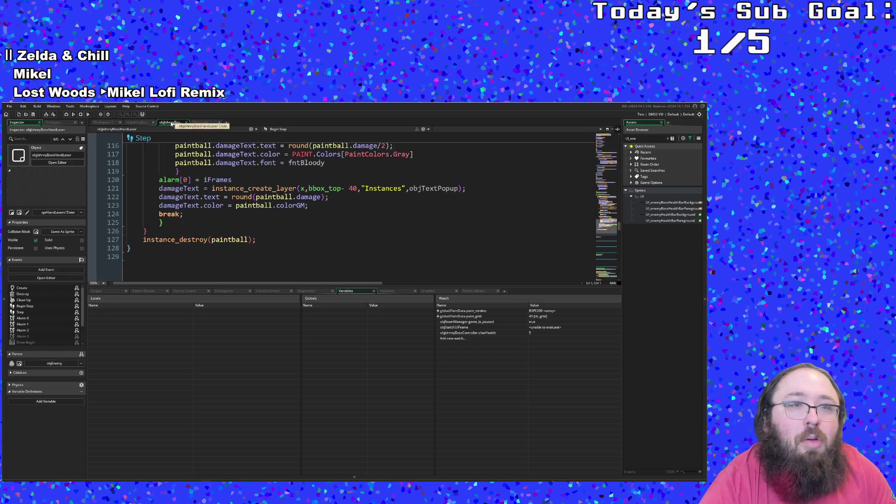
pyautogui.scroll(10, 244, 202)
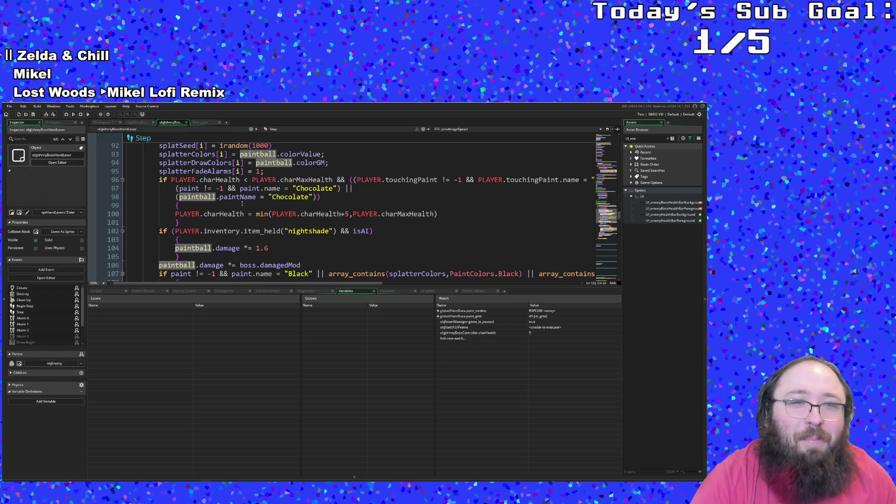
pyautogui.scroll(4, 248, 188)
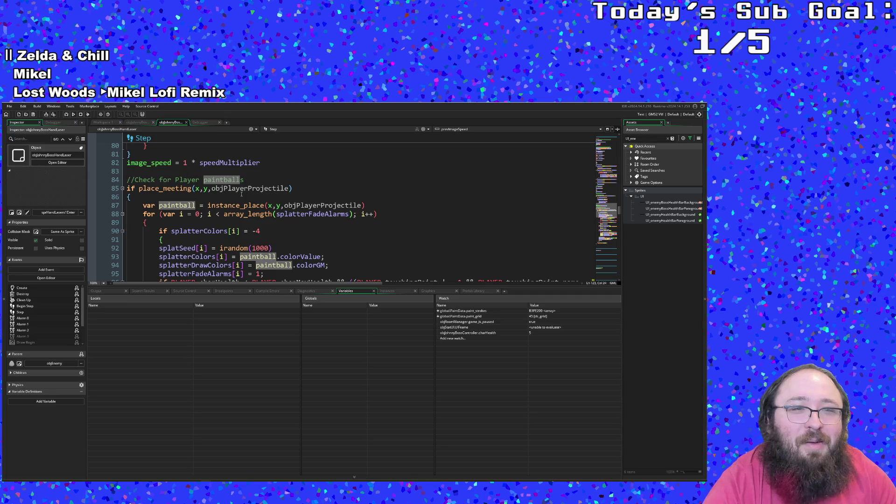
pyautogui.scroll(2, 242, 194)
pyautogui.click(285, 131)
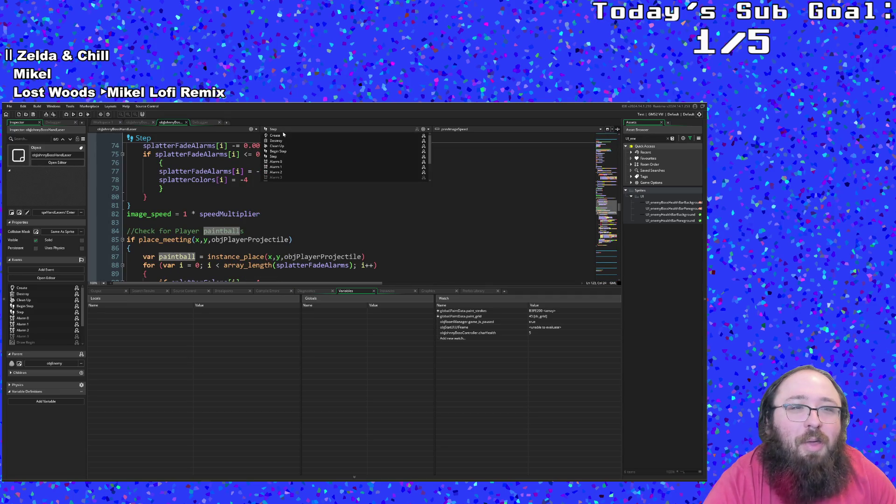
pyautogui.click(140, 123)
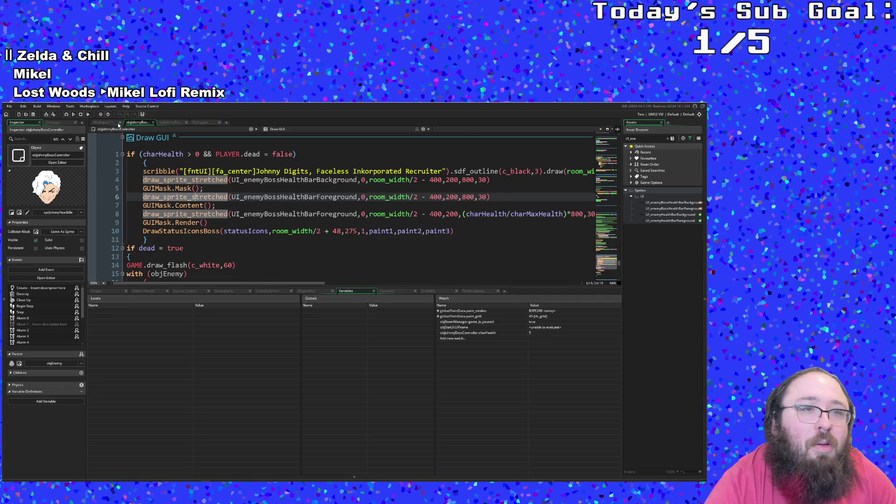
# - Toggle a breakpoint on line 8, the UI_enemyBossHealthBarForeground draw call
pyautogui.click(274, 222)
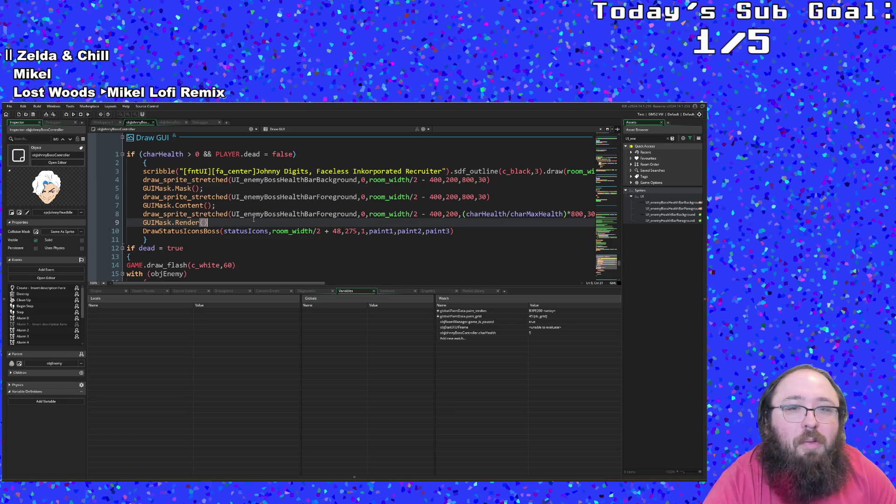
pyautogui.click(267, 214)
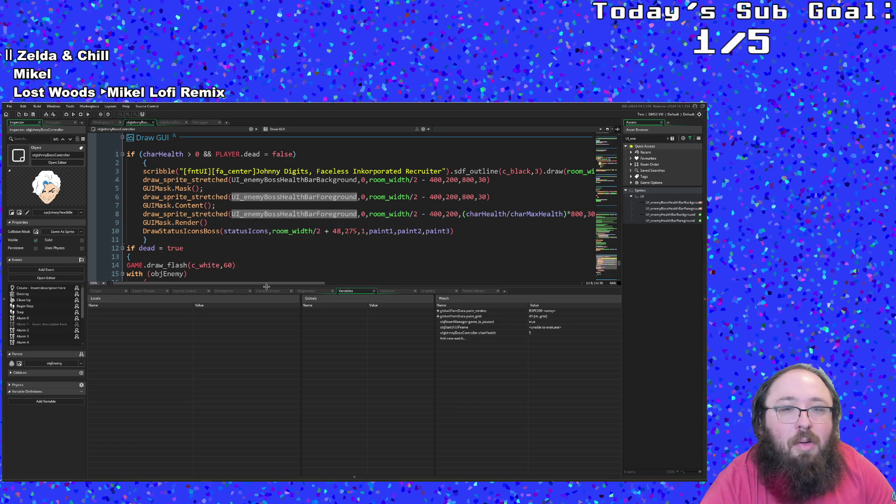
pyautogui.moveTo(266, 284)
pyautogui.mouseDown()
pyautogui.moveTo(278, 283)
pyautogui.moveTo(267, 285)
pyautogui.mouseUp()
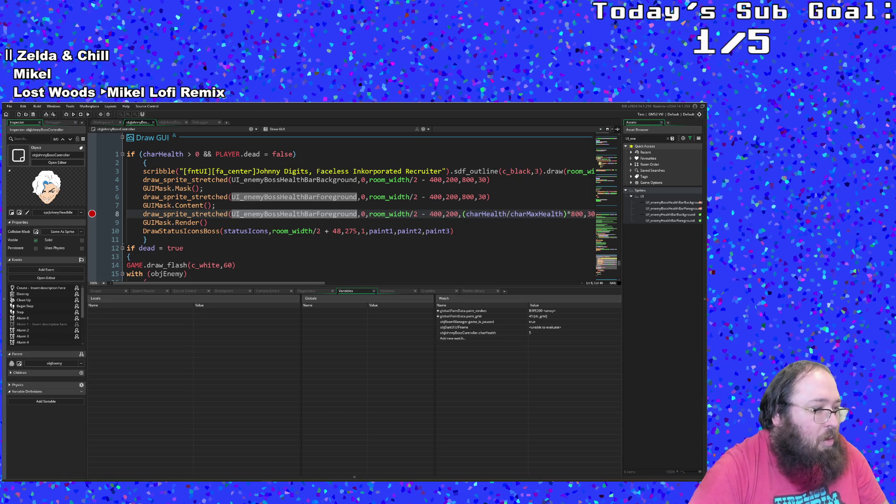
pyautogui.click(345, 231)
pyautogui.moveTo(207, 222)
pyautogui.mouseDown()
pyautogui.moveTo(140, 180)
pyautogui.moveTo(123, 182)
pyautogui.mouseUp()
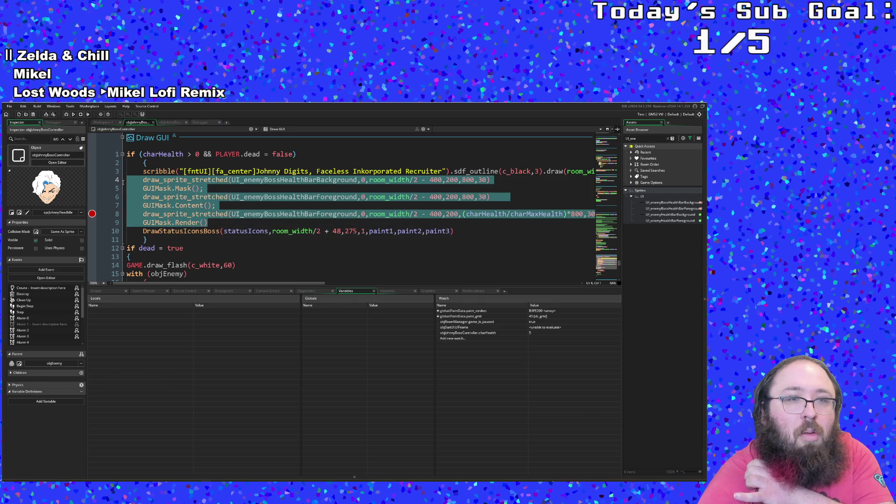
pyautogui.rightClick(155, 197)
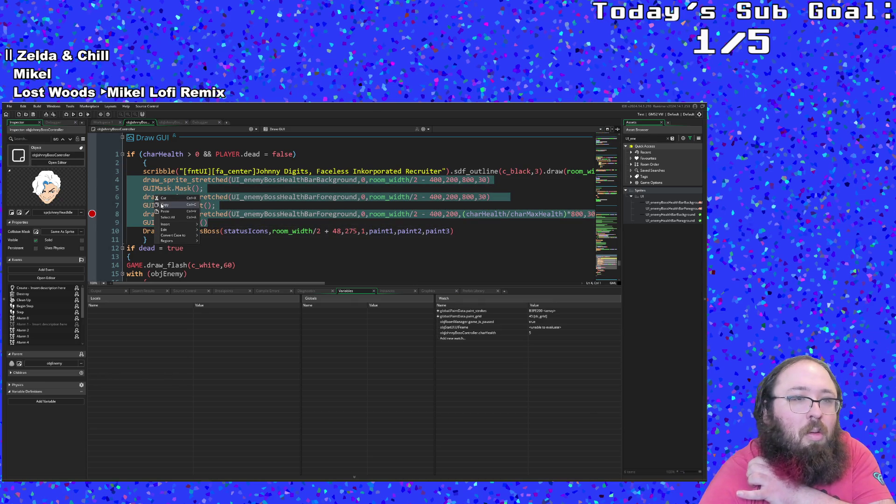
pyautogui.click(161, 204)
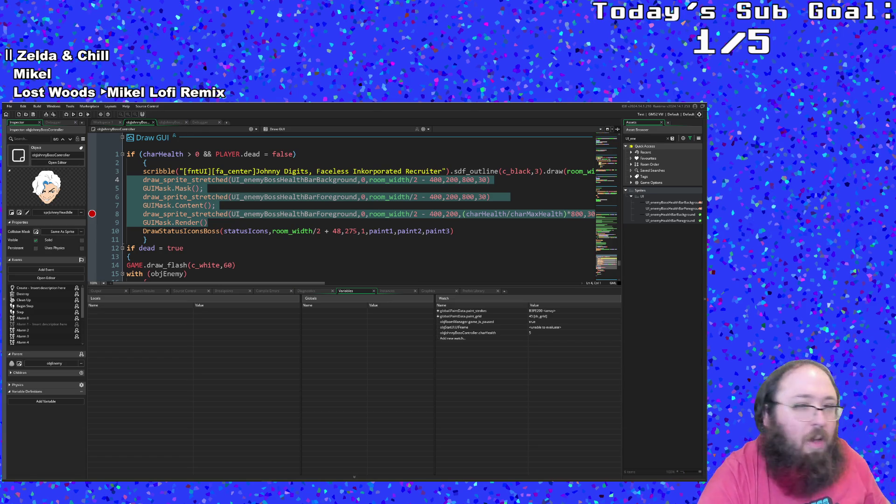
pyautogui.click(234, 215)
pyautogui.press('Down')
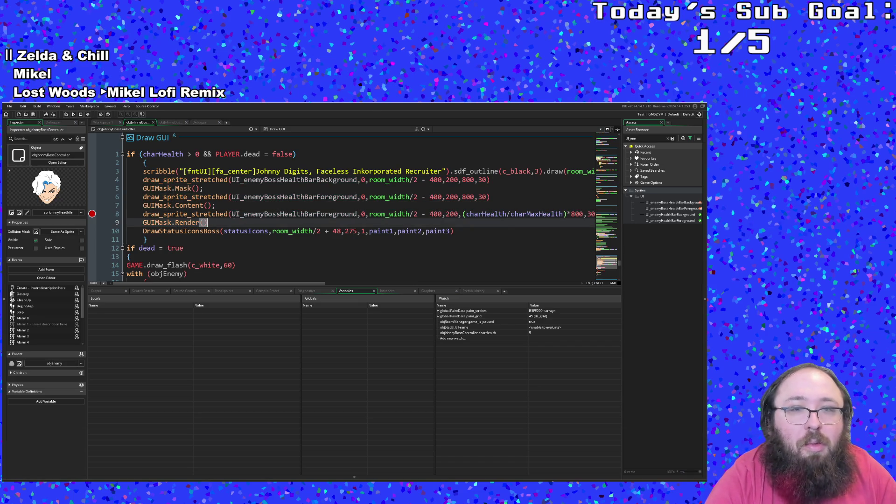
pyautogui.click(243, 214)
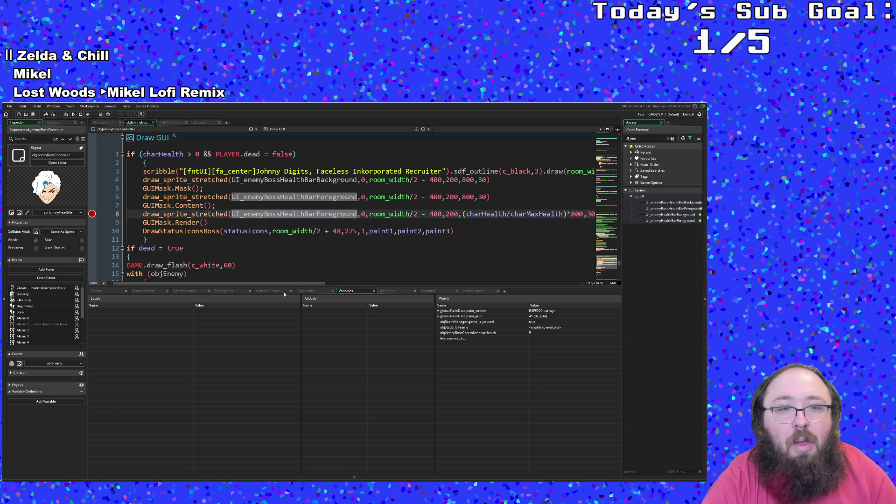
pyautogui.click(272, 214)
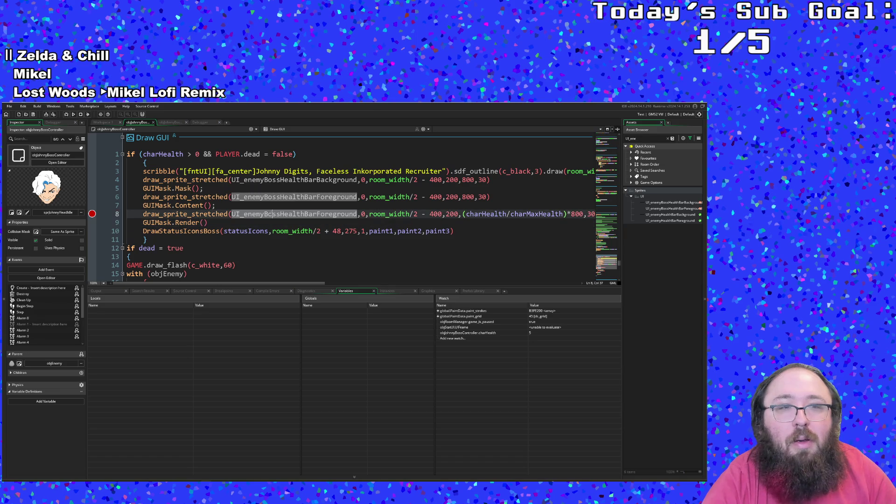
pyautogui.click(162, 213)
pyautogui.click(208, 223)
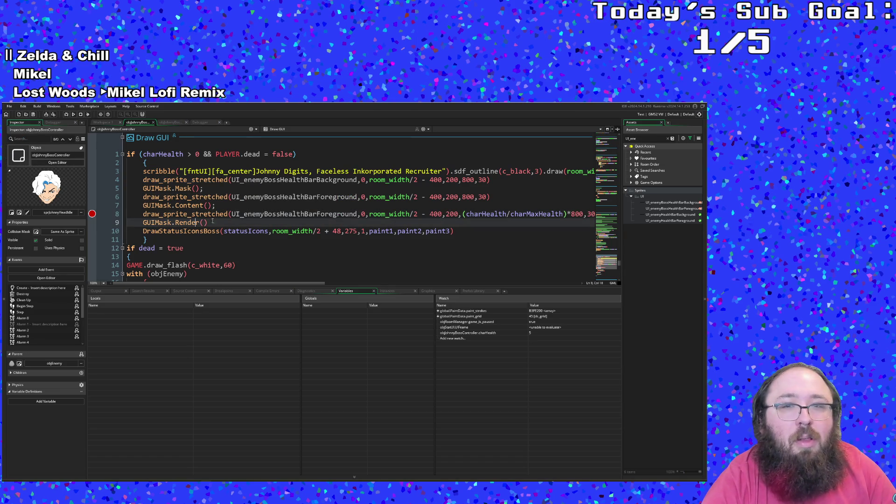
pyautogui.click(278, 281)
pyautogui.moveTo(230, 479)
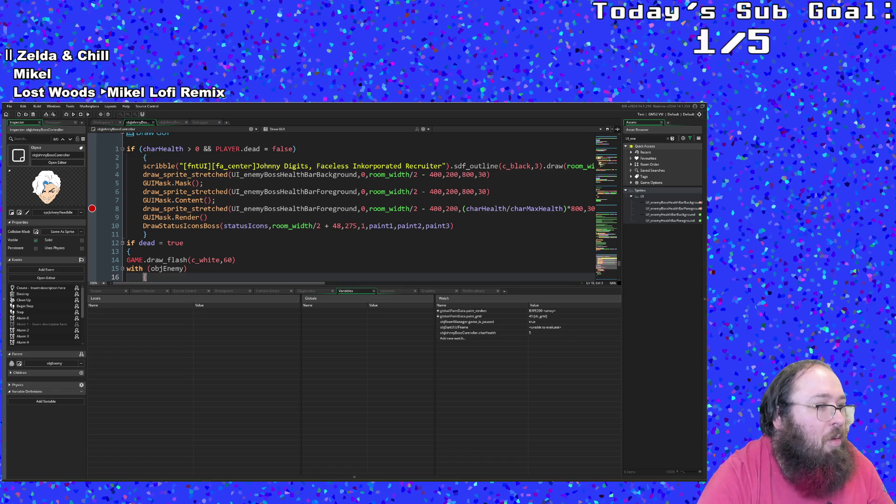
pyautogui.click(151, 367)
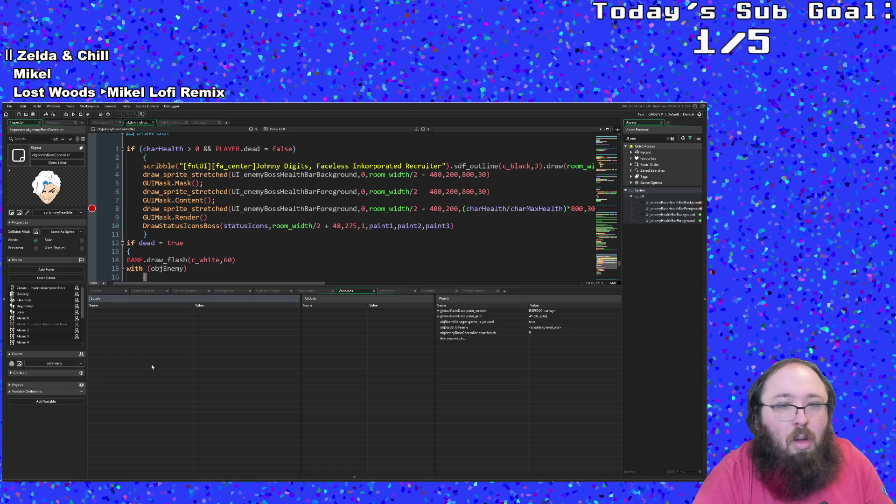
pyautogui.click(248, 225)
pyautogui.click(442, 209)
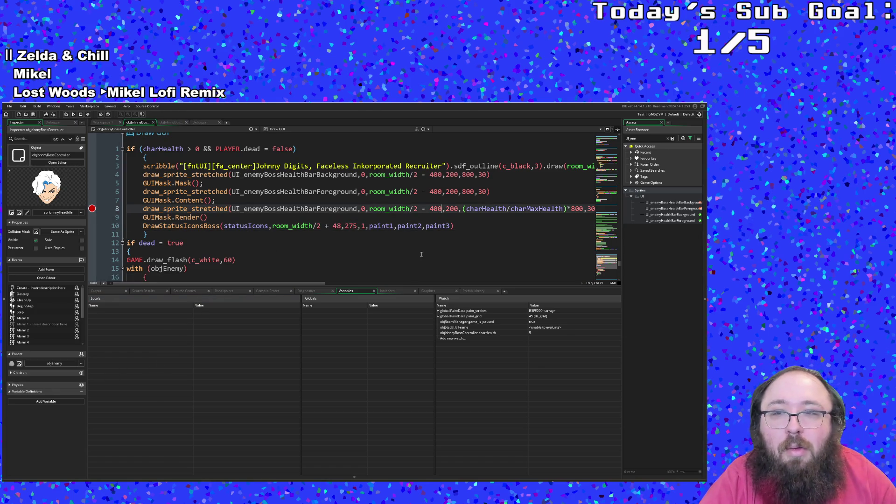
pyautogui.moveTo(319, 285); pyautogui.dragTo(329, 287)
pyautogui.click(244, 214)
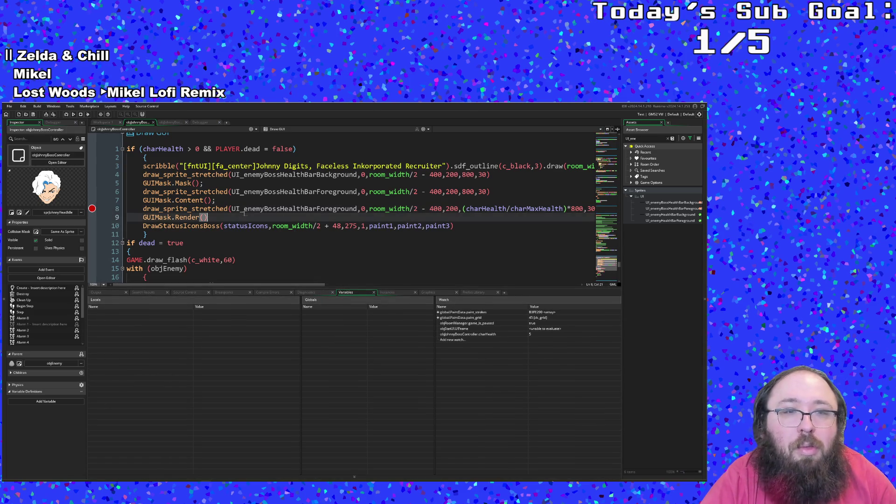
pyautogui.moveTo(222, 212)
pyautogui.moveTo(247, 286); pyautogui.dragTo(288, 286)
pyautogui.click(311, 227)
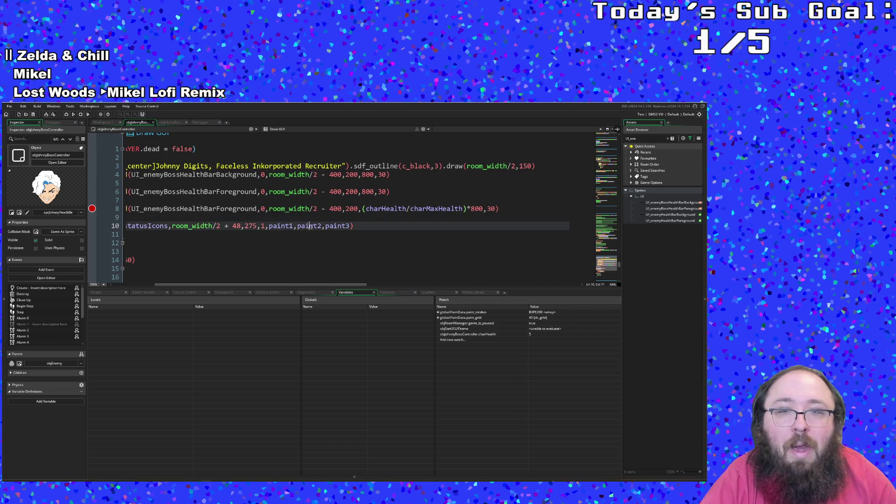
pyautogui.moveTo(292, 286); pyautogui.dragTo(229, 285)
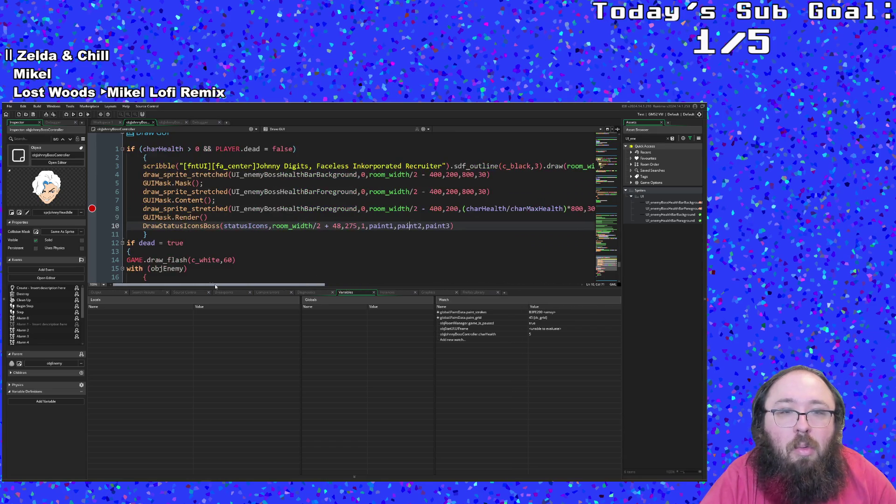
pyautogui.moveTo(216, 208)
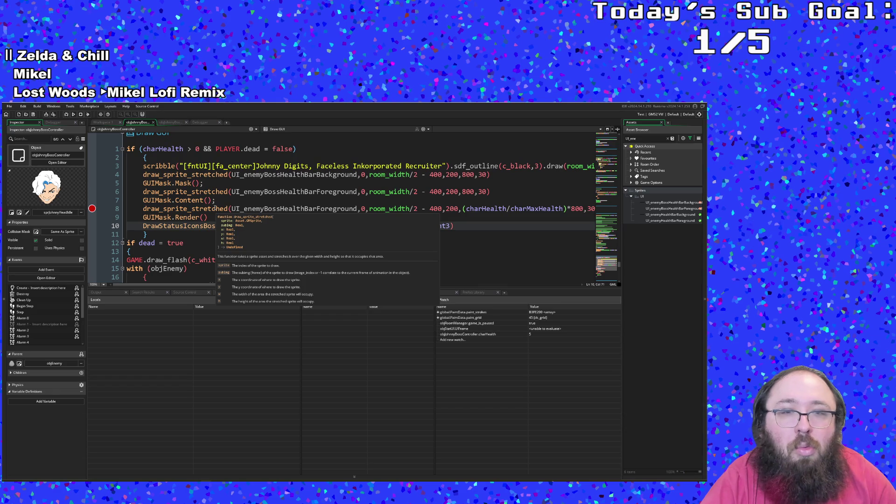
pyautogui.moveTo(310, 285); pyautogui.dragTo(370, 294)
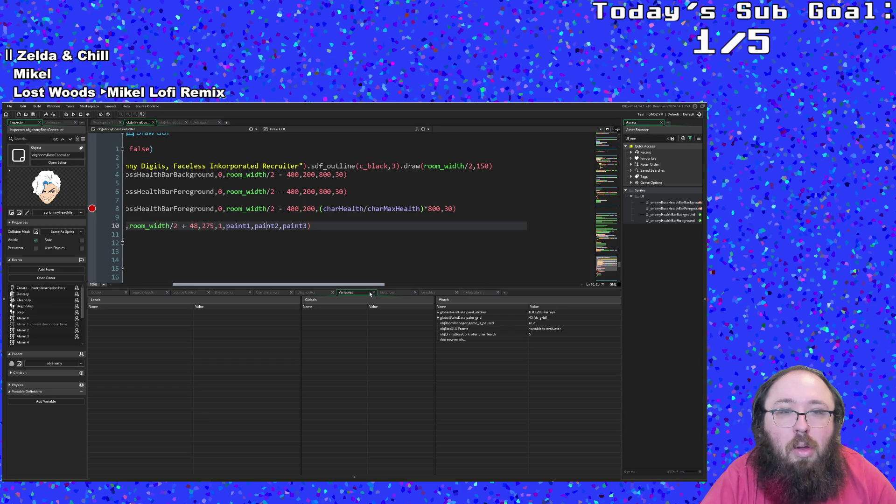
pyautogui.moveTo(370, 293); pyautogui.dragTo(309, 290)
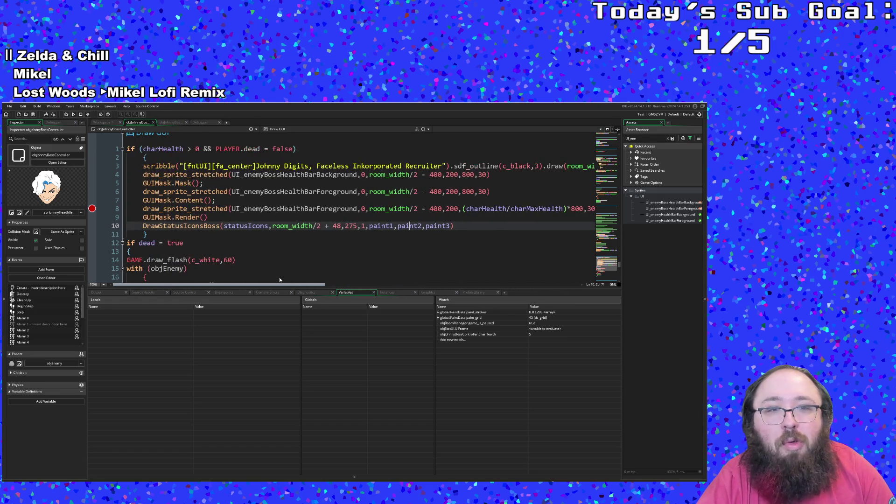
pyautogui.click(200, 209)
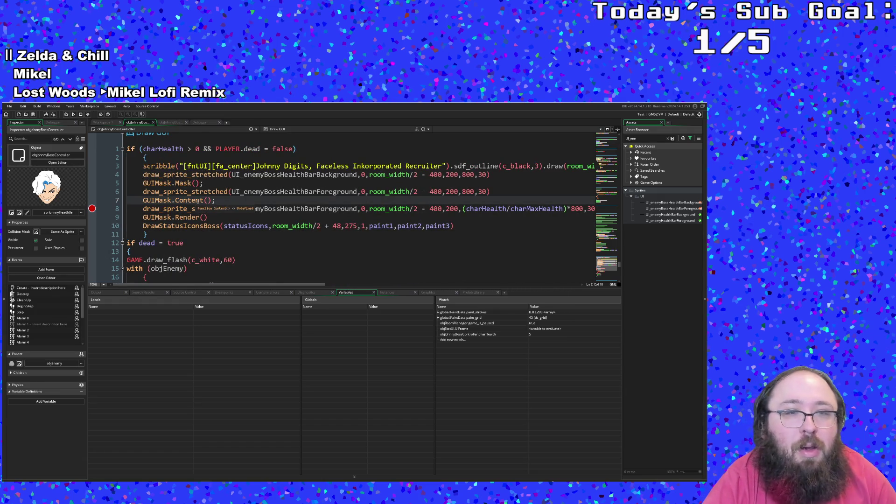
pyautogui.middleClick(198, 202)
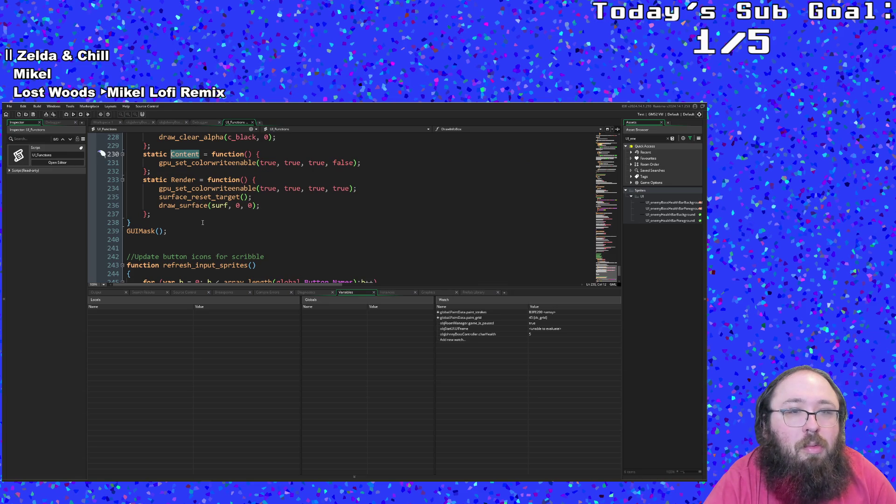
# - Close UI_Functions and highlight the room_width uses in the Draw GUI code
pyautogui.scroll(4, 203, 223)
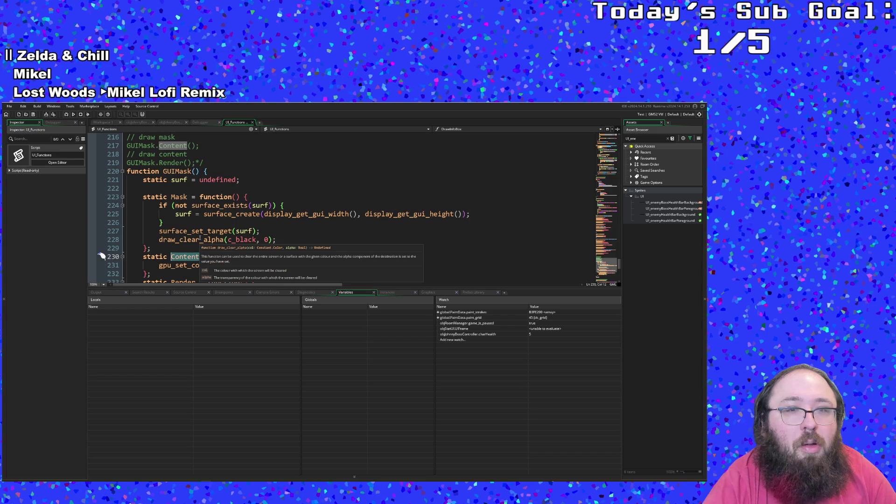
pyautogui.scroll(-2, 201, 239)
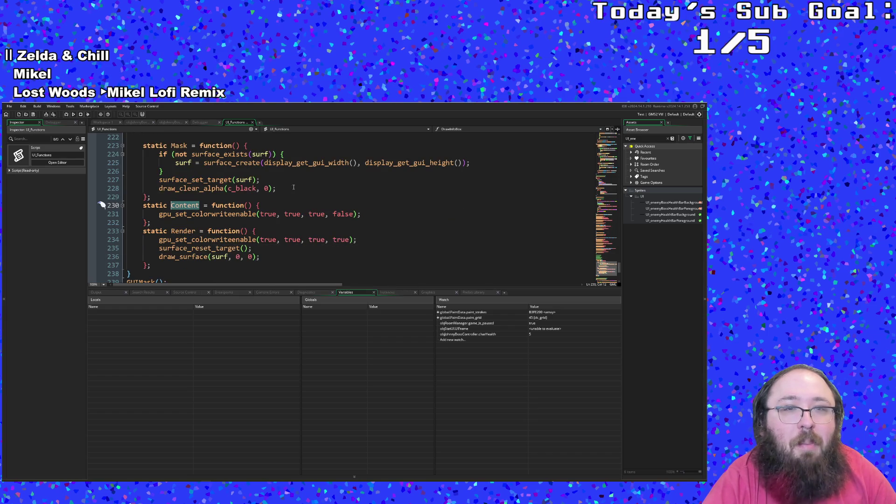
pyautogui.click(253, 122)
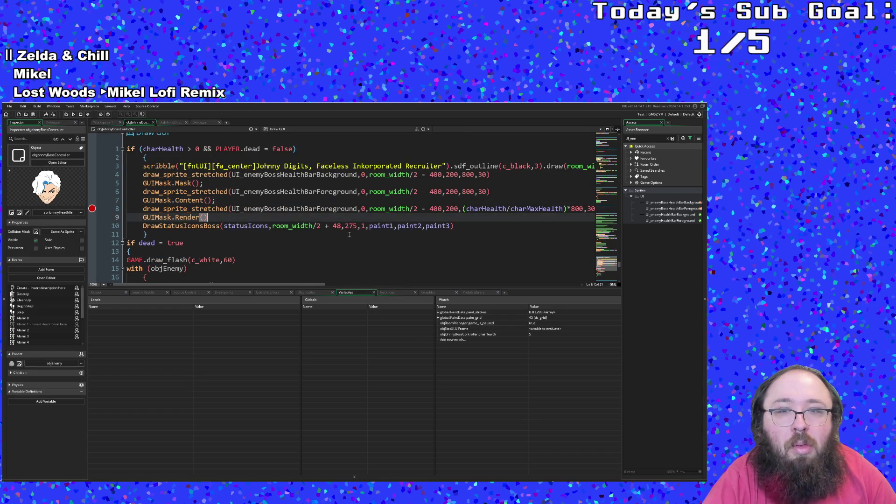
pyautogui.click(390, 208)
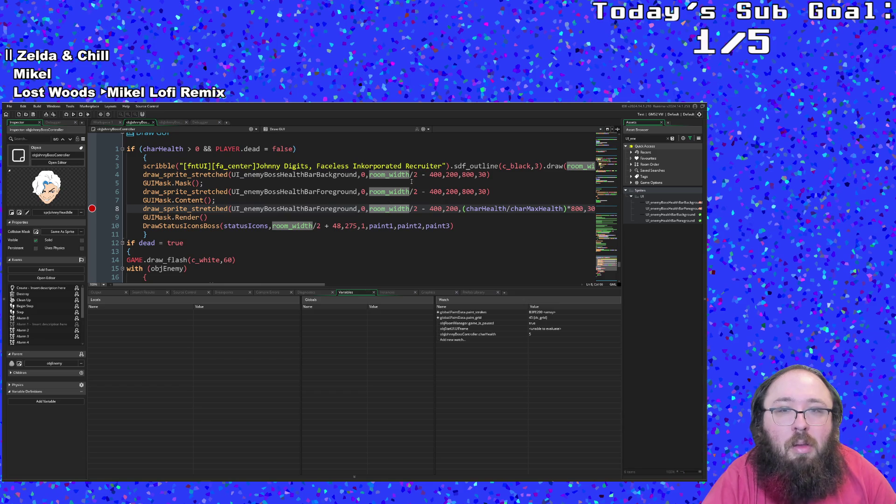
pyautogui.click(412, 181)
pyautogui.click(326, 275)
pyautogui.click(346, 226)
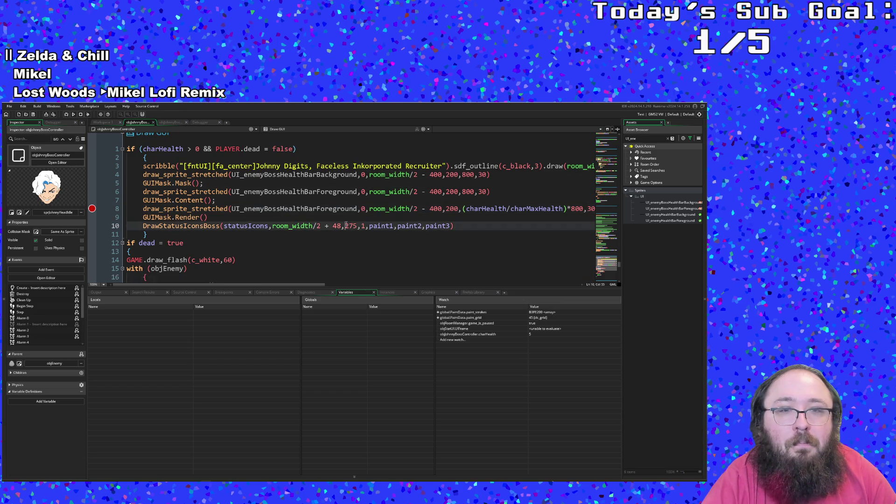
# - Select all of the Draw GUI code and open find-and-replace with Selection Only
pyautogui.scroll(-5, 298, 249)
pyautogui.scroll(8, 298, 248)
pyautogui.scroll(-5, 298, 248)
pyautogui.scroll(2, 284, 248)
pyautogui.scroll(4, 259, 240)
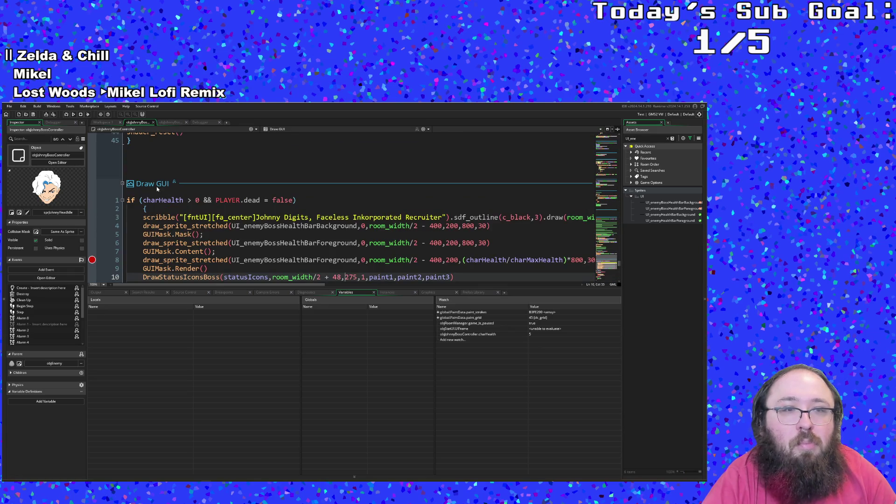
pyautogui.moveTo(127, 199); pyautogui.dragTo(179, 252)
pyautogui.scroll(-6, 180, 252)
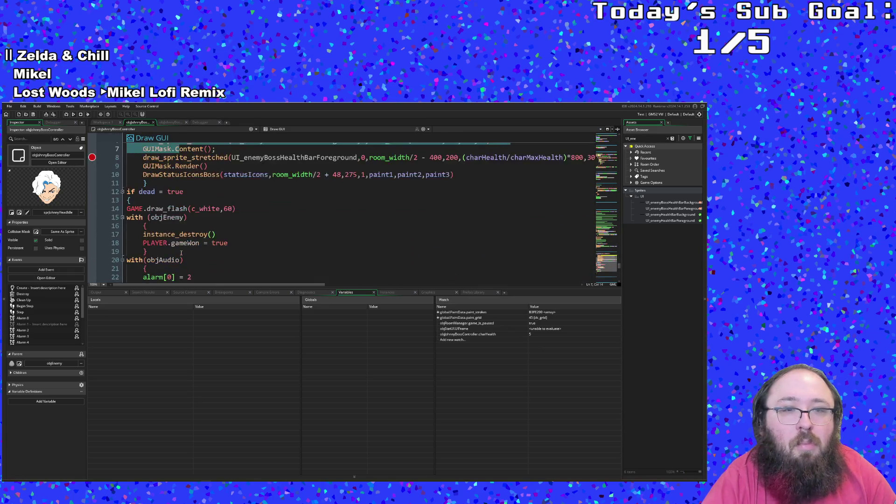
pyautogui.keyDown('shift'); pyautogui.click(182, 264); pyautogui.keyUp('shift')
pyautogui.hotkey('ctrl', 'f')
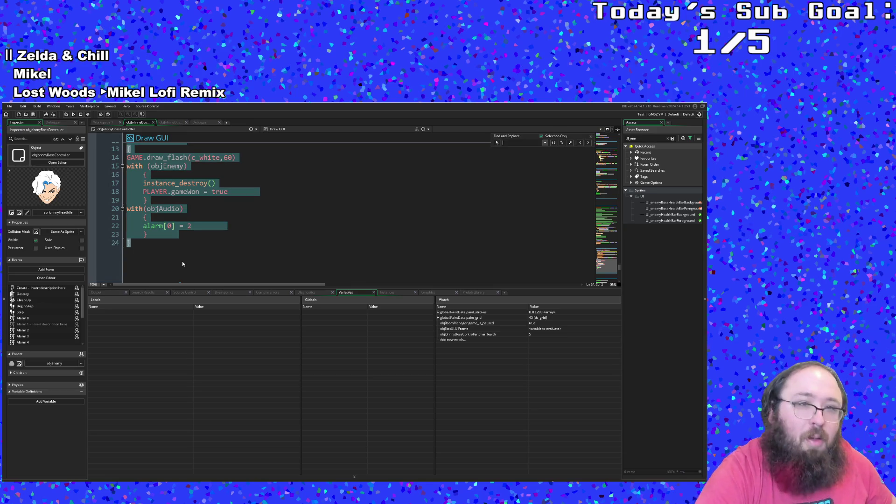
# - Search for room_width and replace it with display_get_gui_width on line 49
pyautogui.write('room')
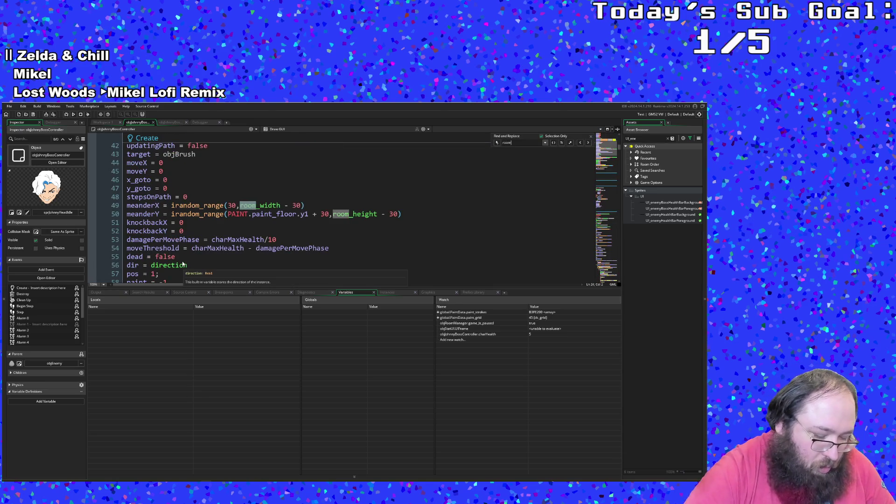
pyautogui.write('_width')
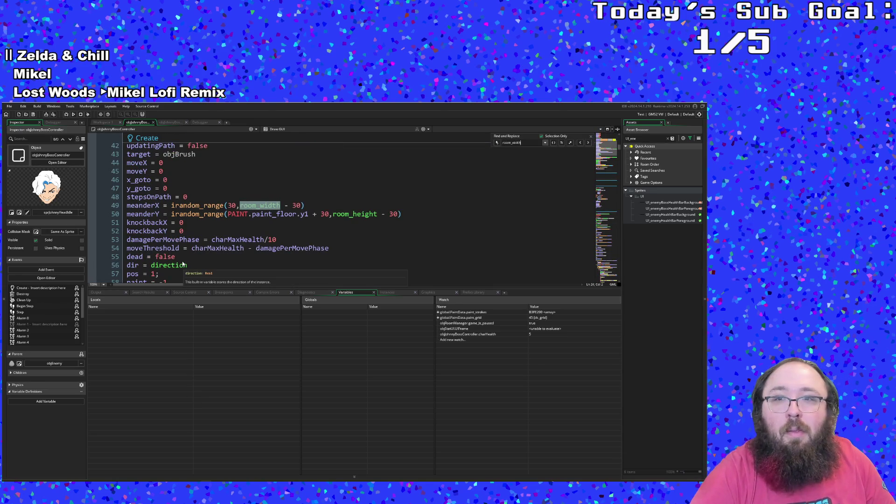
pyautogui.click(497, 142)
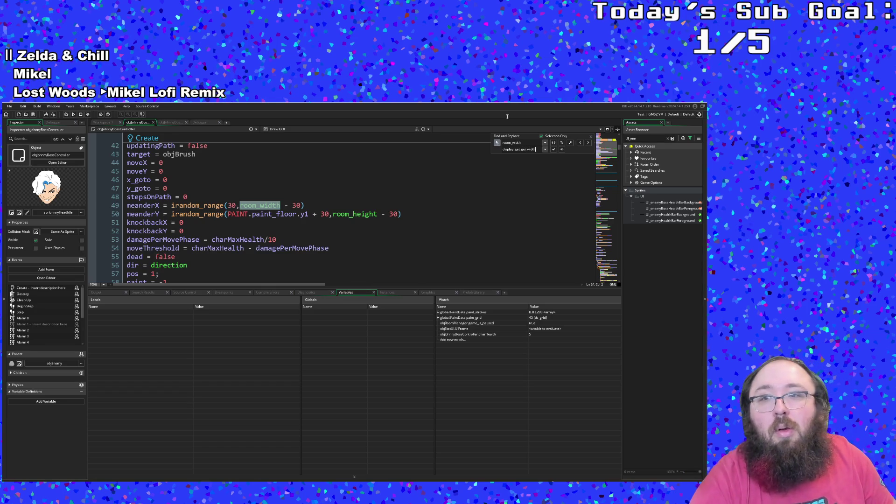
pyautogui.click(562, 150)
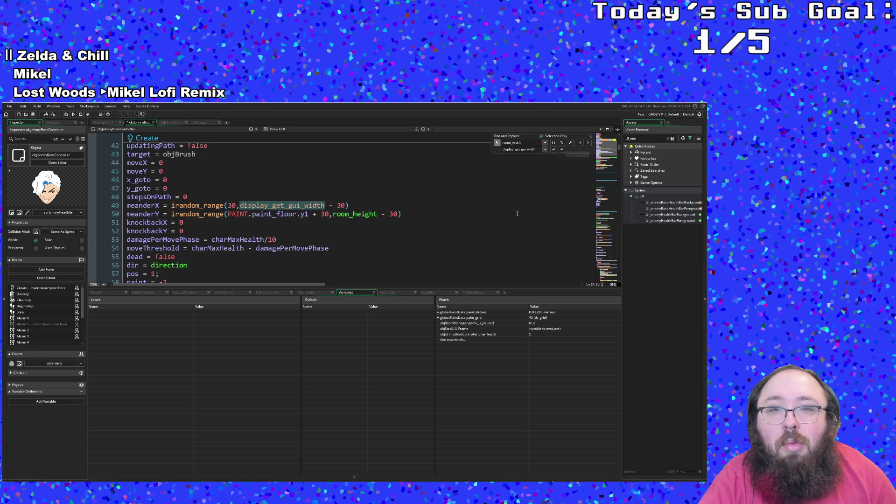
# - Make display_get_gui_width both the search term and the replacement text
pyautogui.doubleClick(527, 149)
pyautogui.rightClick(513, 151)
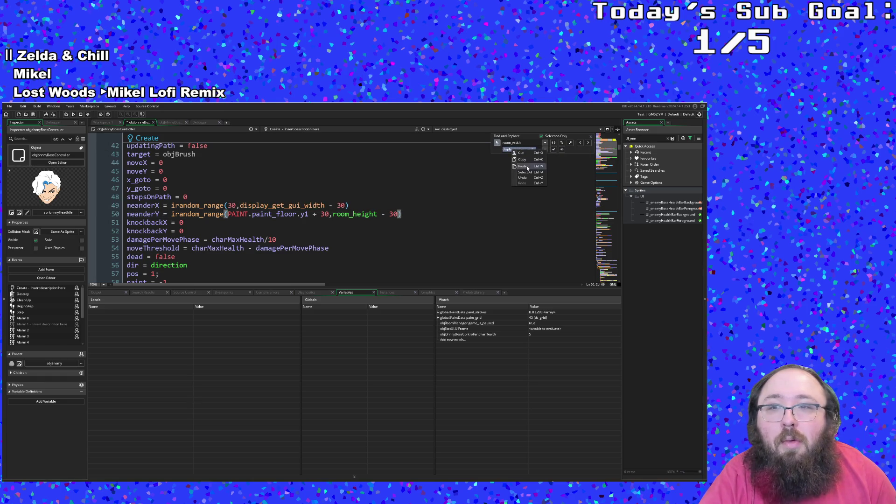
pyautogui.click(527, 167)
pyautogui.doubleClick(512, 143)
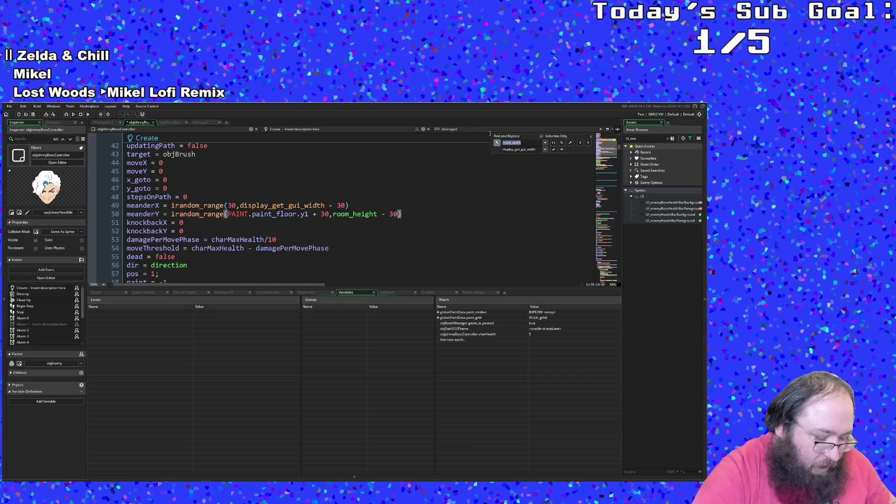
pyautogui.hotkey('ctrl', 'v')
pyautogui.press('Tab')
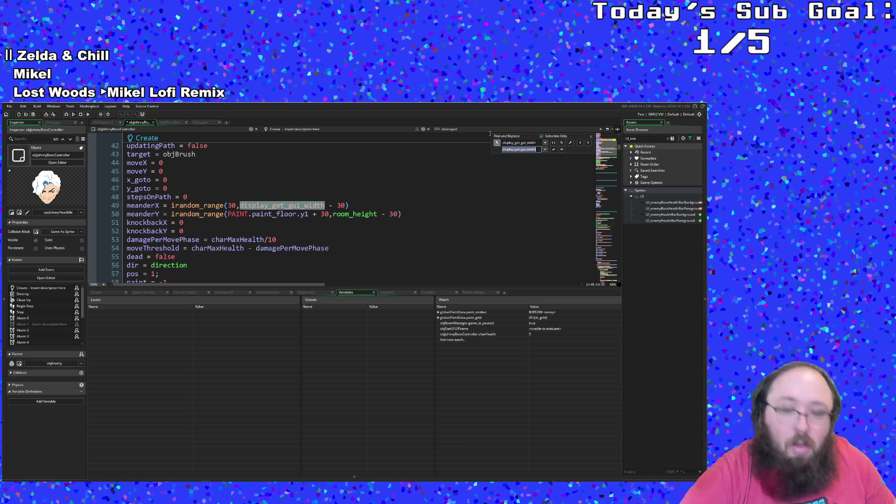
pyautogui.press('BackSpace')
pyautogui.hotkey('ctrl', 'v')
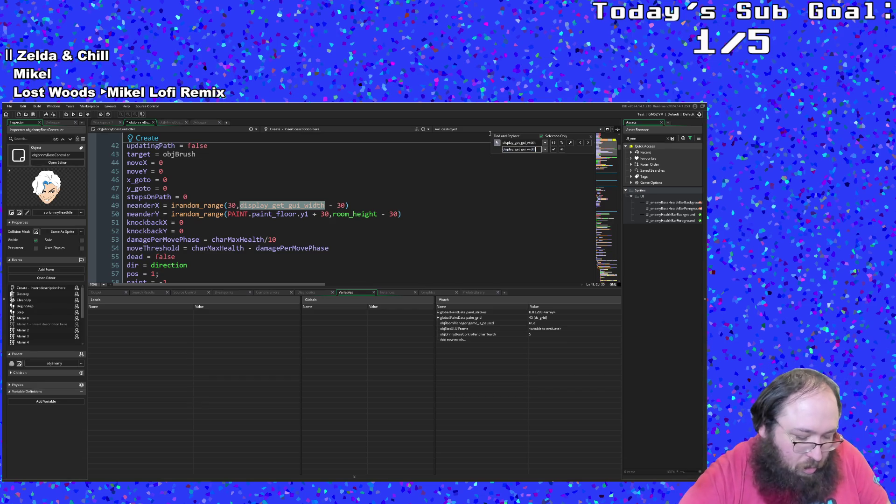
# - Apply the display_get_gui_width replacement on the meanderX line and review the Create code
pyautogui.click(562, 149)
pyautogui.scroll(6, 517, 208)
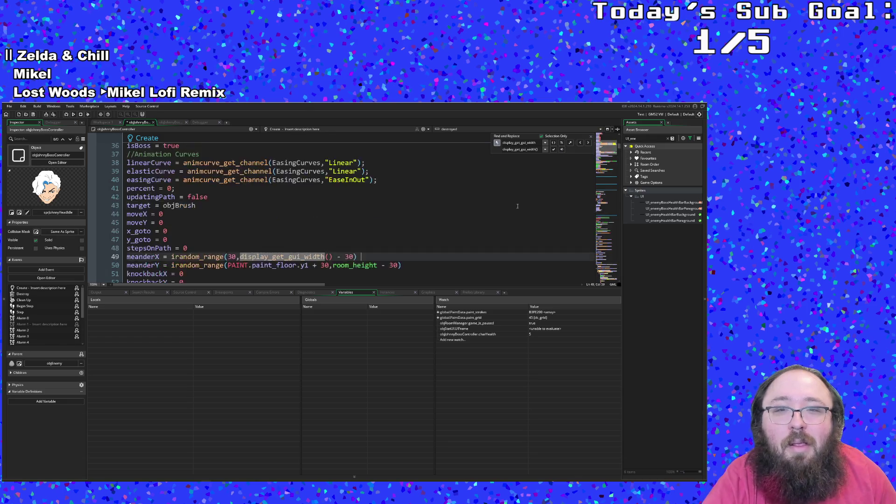
pyautogui.scroll(8, 518, 208)
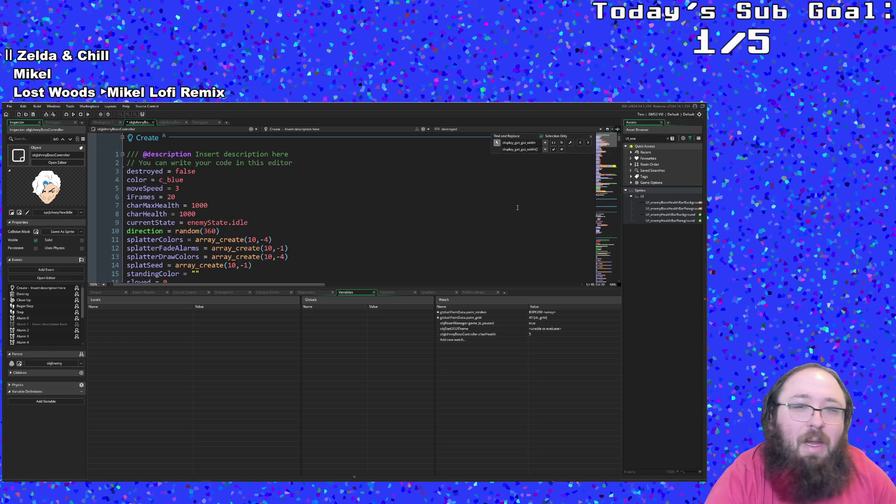
pyautogui.scroll(-20, 517, 208)
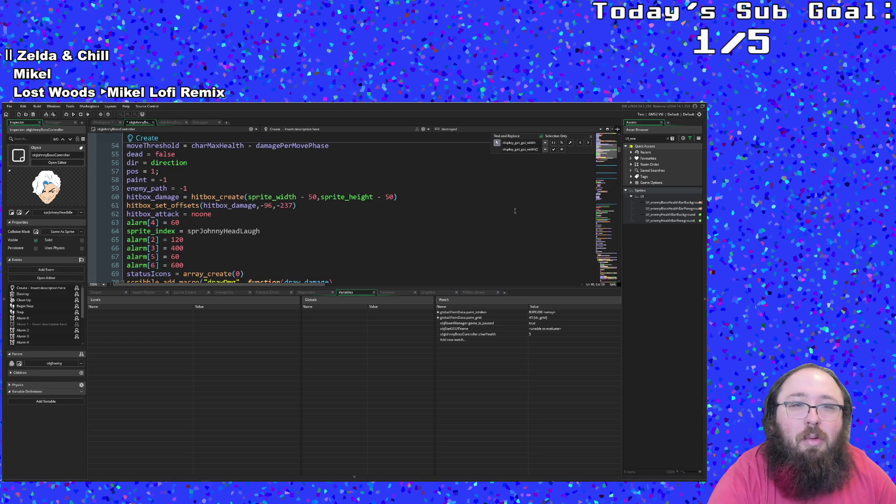
pyautogui.scroll(5, 516, 214)
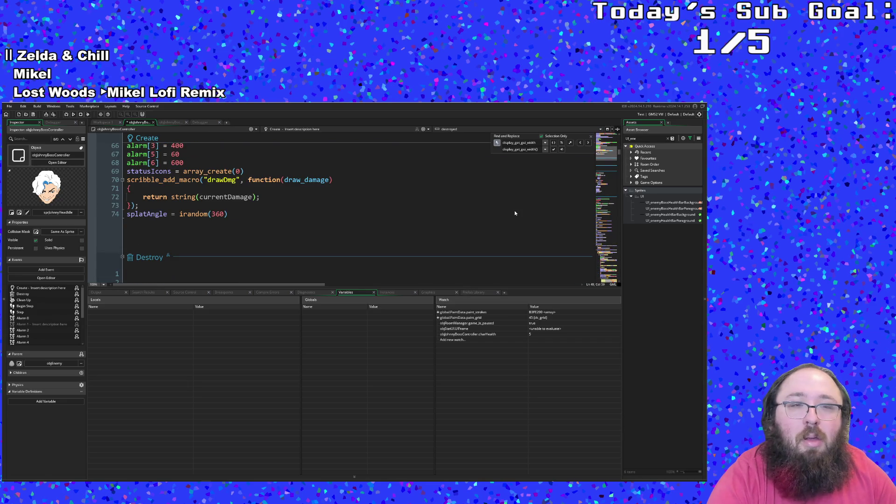
pyautogui.scroll(-15, 516, 213)
pyautogui.scroll(-20, 516, 213)
pyautogui.scroll(-20, 513, 214)
pyautogui.scroll(-5, 512, 216)
pyautogui.scroll(5, 513, 216)
pyautogui.scroll(-8, 513, 216)
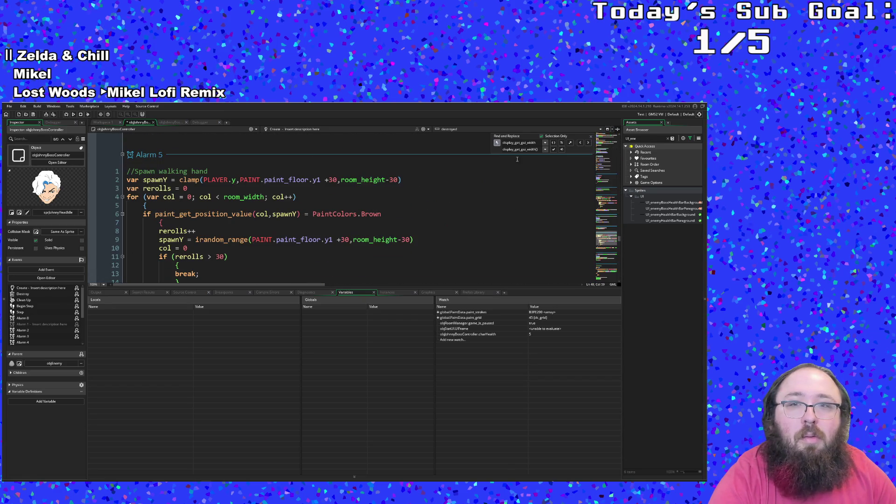
# - Search for room_width again and step through matches to the one in Draw GUI
pyautogui.write('room')
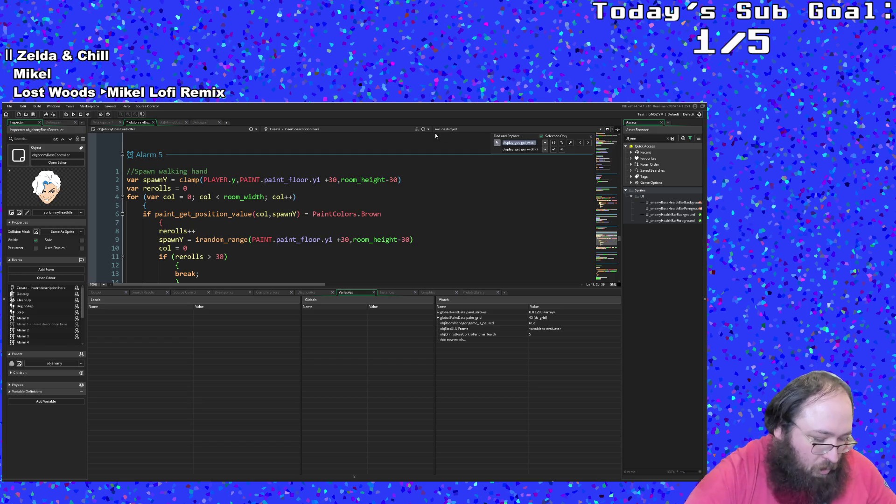
pyautogui.press('Return')
pyautogui.write('_width')
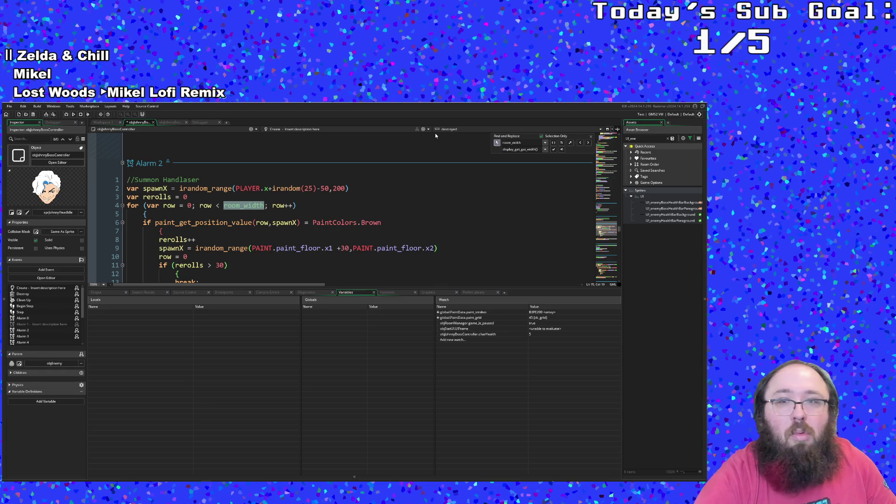
pyautogui.click(587, 144)
pyautogui.click(587, 144)
pyautogui.click(587, 143)
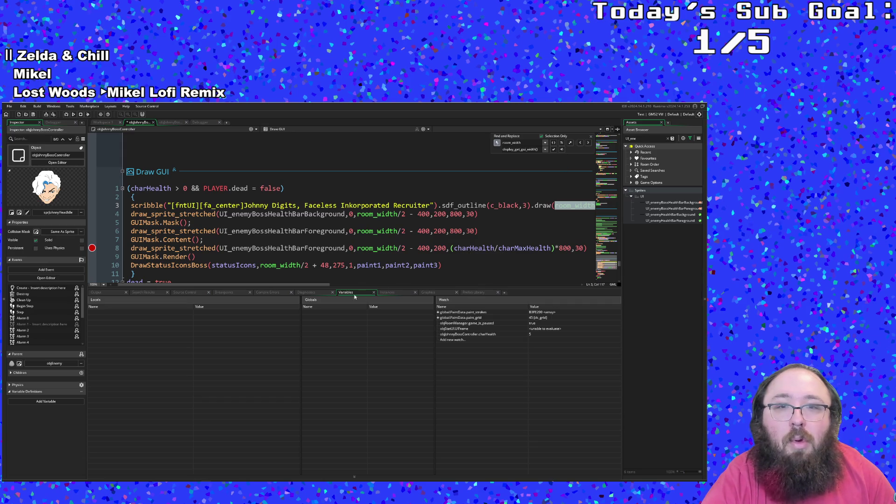
# - Replace room_width with display_get_gui_width() in the boss name line of Draw GUI
pyautogui.moveTo(322, 284); pyautogui.dragTo(355, 284)
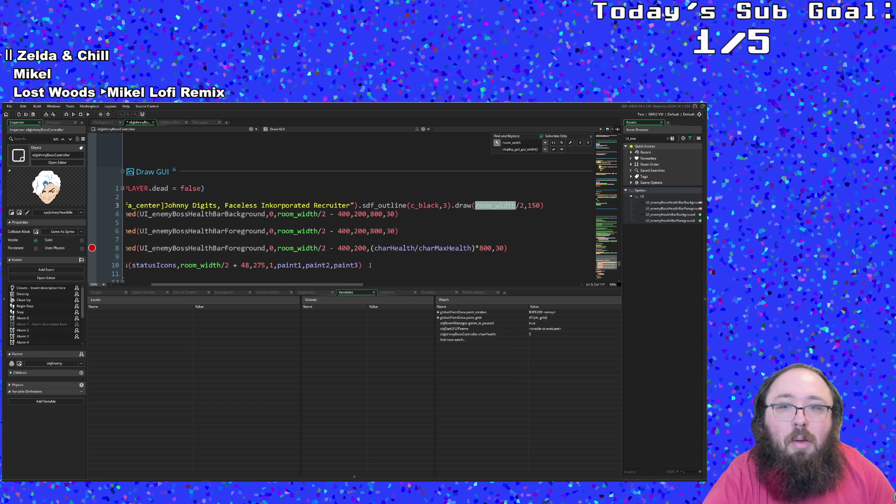
pyautogui.click(554, 149)
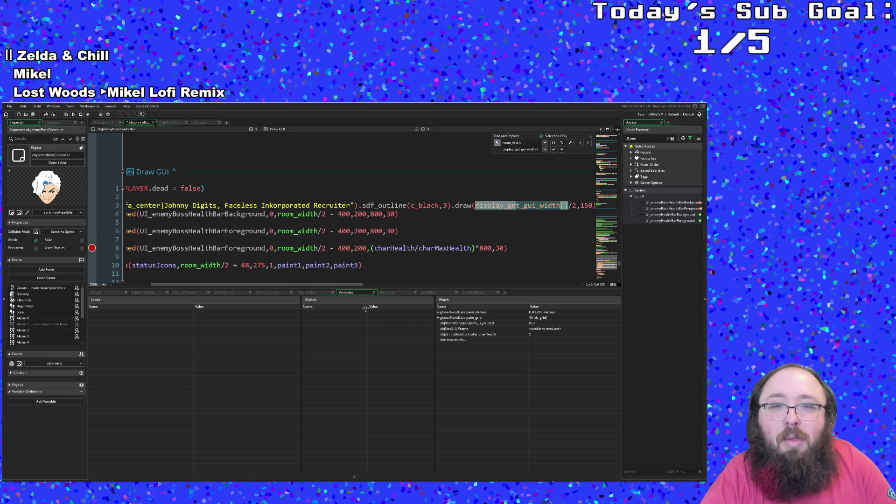
pyautogui.moveTo(356, 284)
pyautogui.mouseDown()
pyautogui.moveTo(299, 284)
pyautogui.moveTo(440, 283)
pyautogui.moveTo(365, 283)
pyautogui.mouseUp()
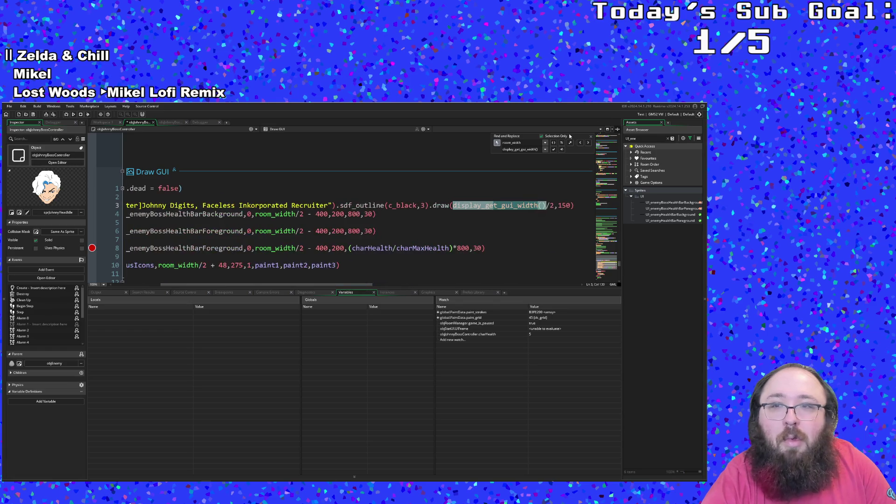
pyautogui.click(438, 206)
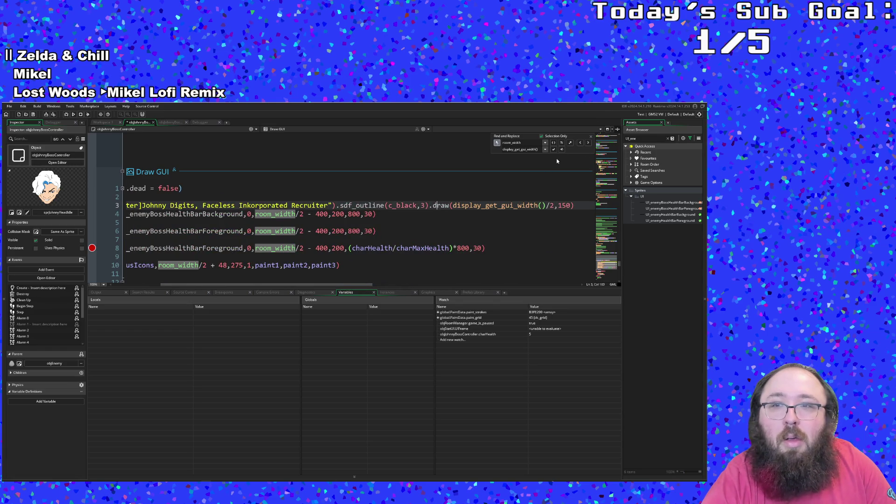
# - Replace room_width in the background bar line and undo the stray Alarm 5 replacement
pyautogui.click(554, 149)
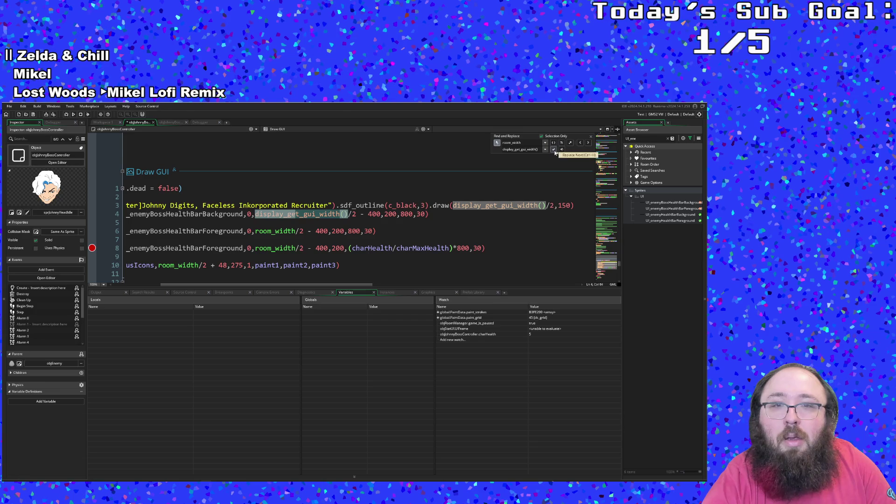
pyautogui.click(555, 152)
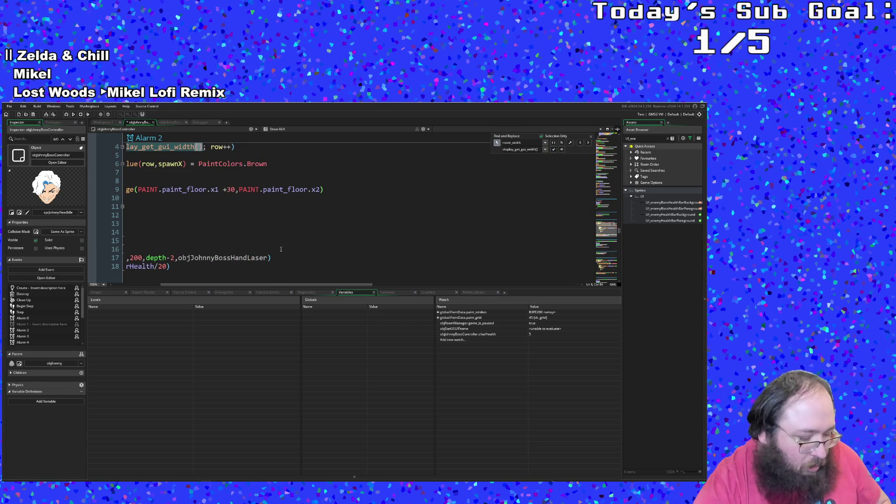
pyautogui.press('F3')
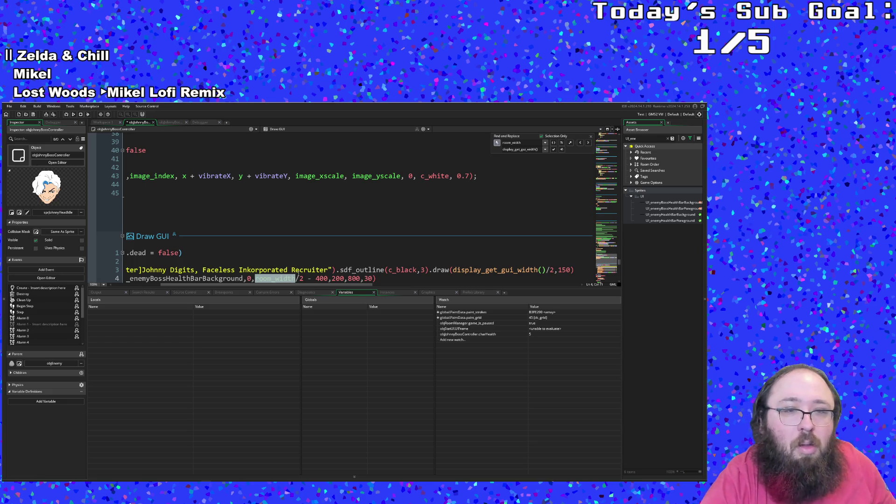
pyautogui.moveTo(277, 286); pyautogui.dragTo(228, 292)
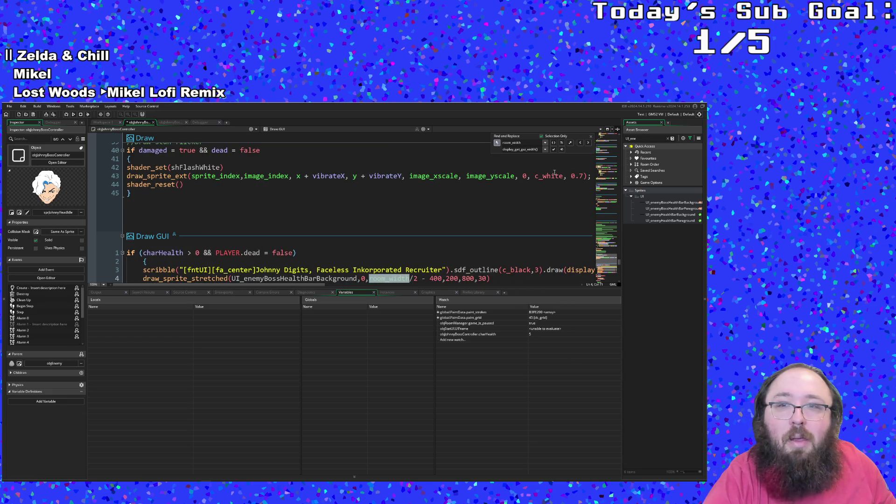
pyautogui.click(555, 152)
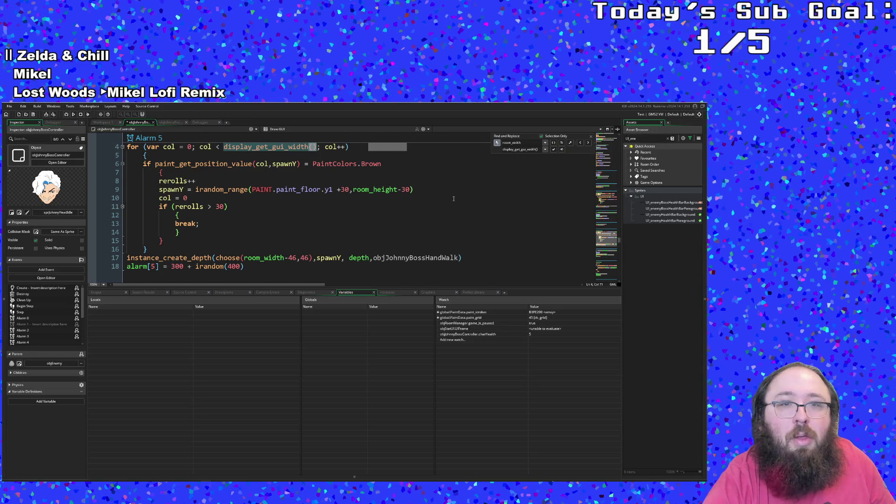
pyautogui.click(282, 180)
pyautogui.hotkey('ctrl', 'h')
# - Reapply the background bar replacement, then skip other-event matches back to Draw GUI line 6
pyautogui.click(583, 143)
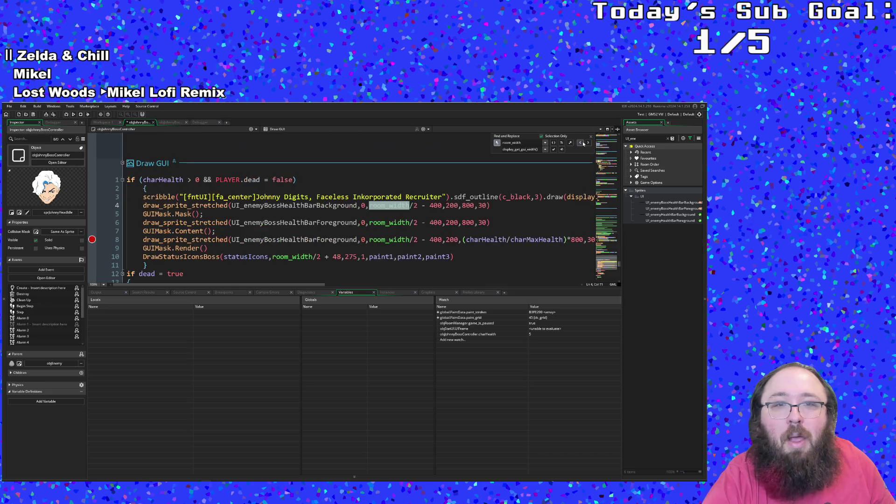
pyautogui.click(554, 150)
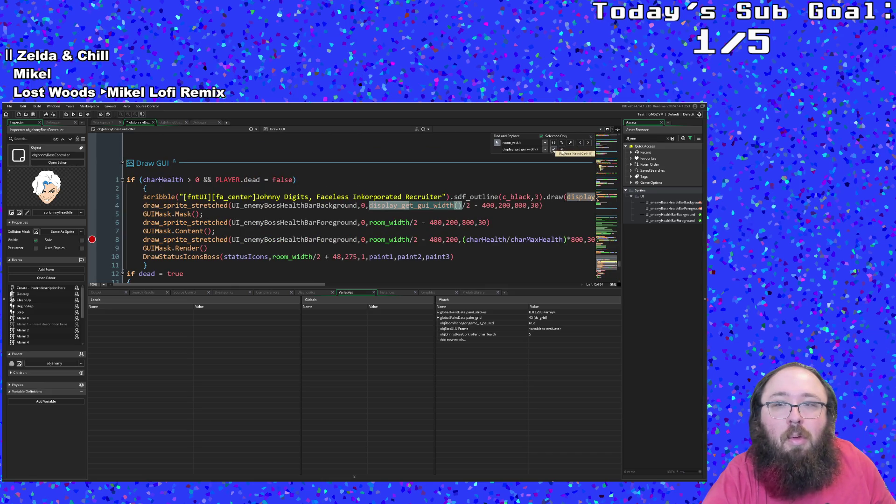
pyautogui.click(589, 144)
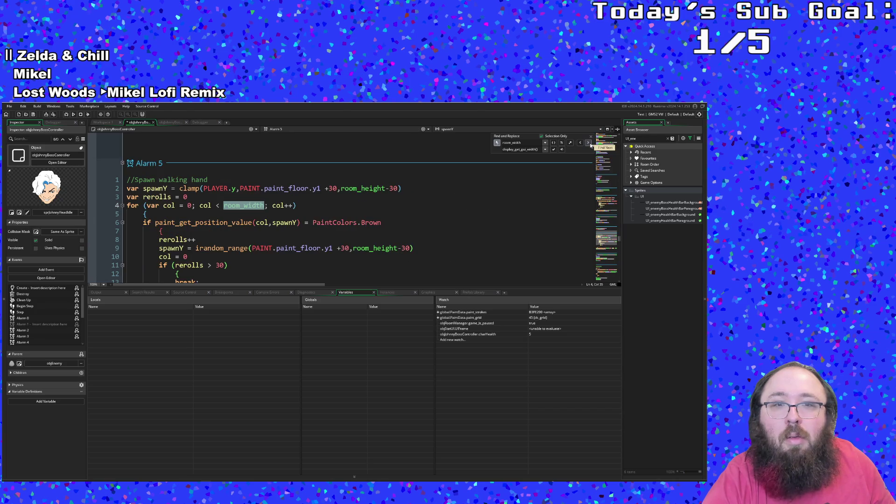
pyautogui.click(588, 143)
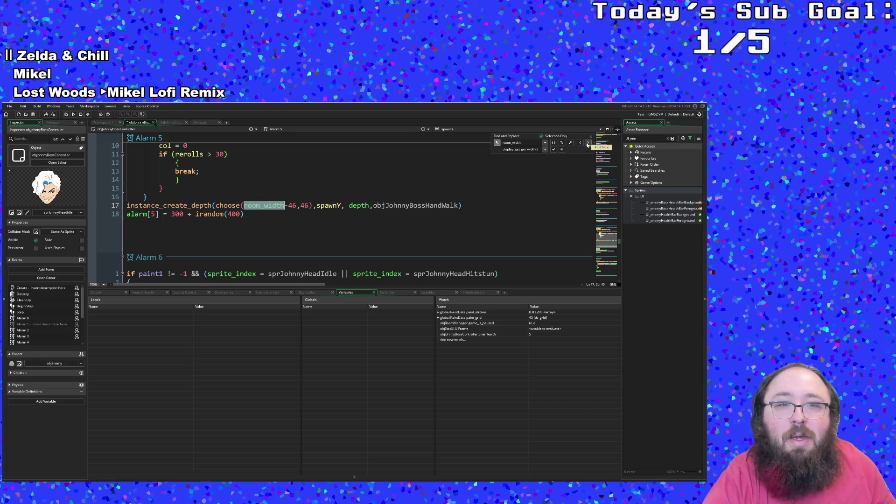
pyautogui.click(589, 144)
pyautogui.click(588, 143)
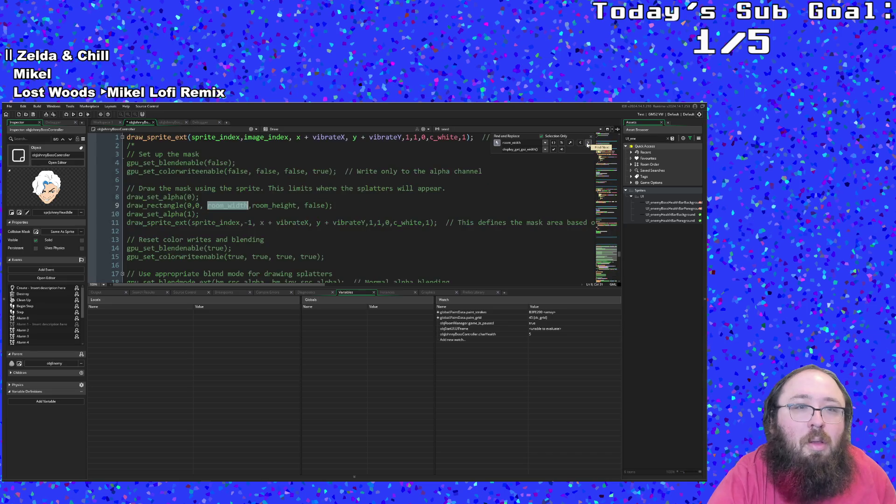
pyautogui.click(588, 144)
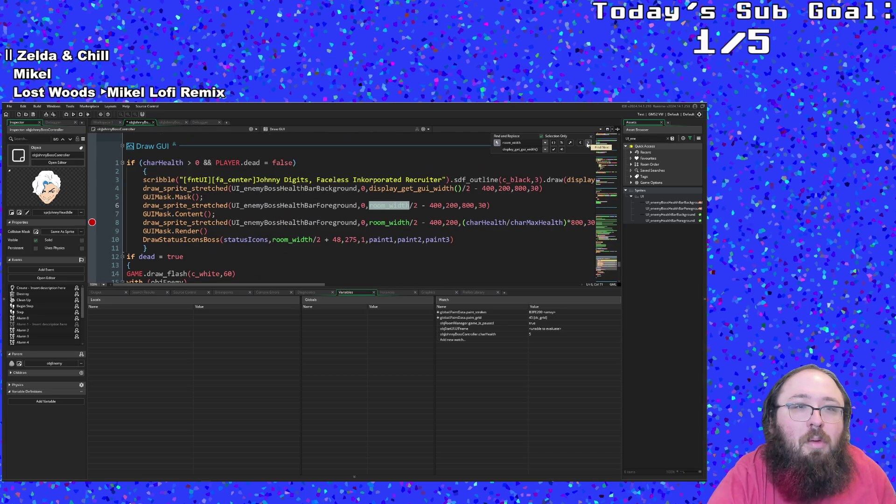
# - Swap room_width for display_get_gui_width() in the foreground bar, health fill and status icon lines
pyautogui.click(553, 150)
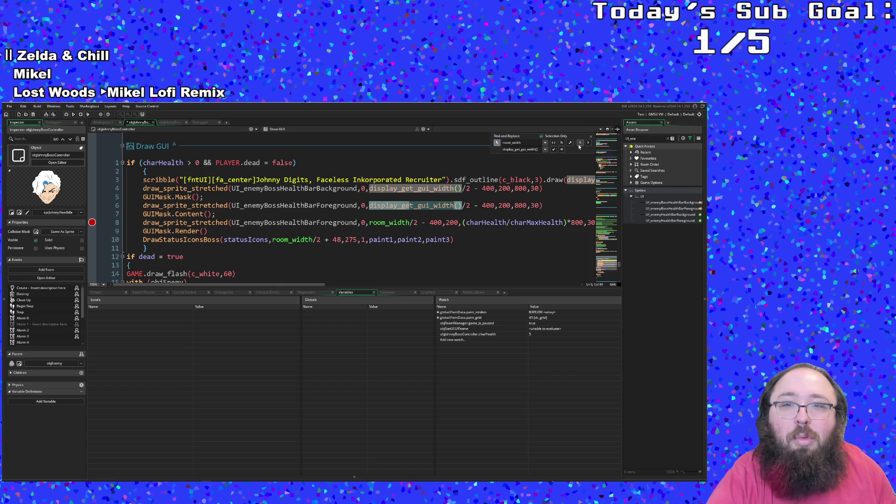
pyautogui.press('Return')
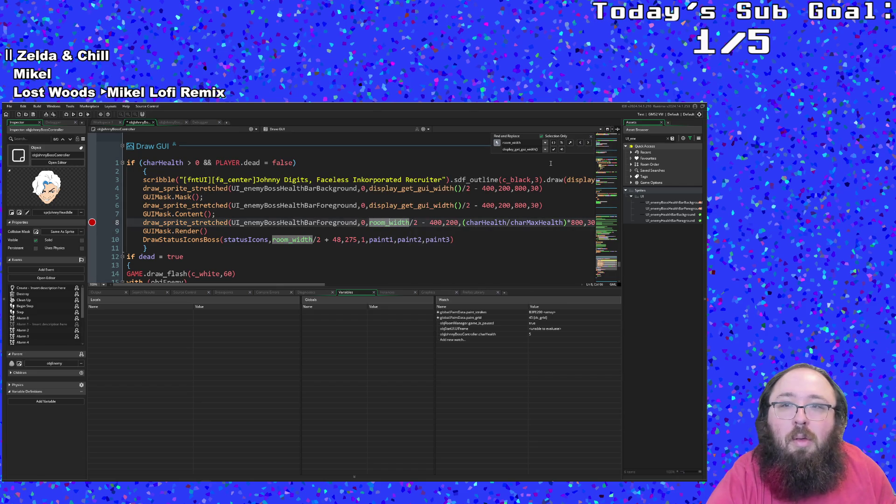
pyautogui.click(553, 150)
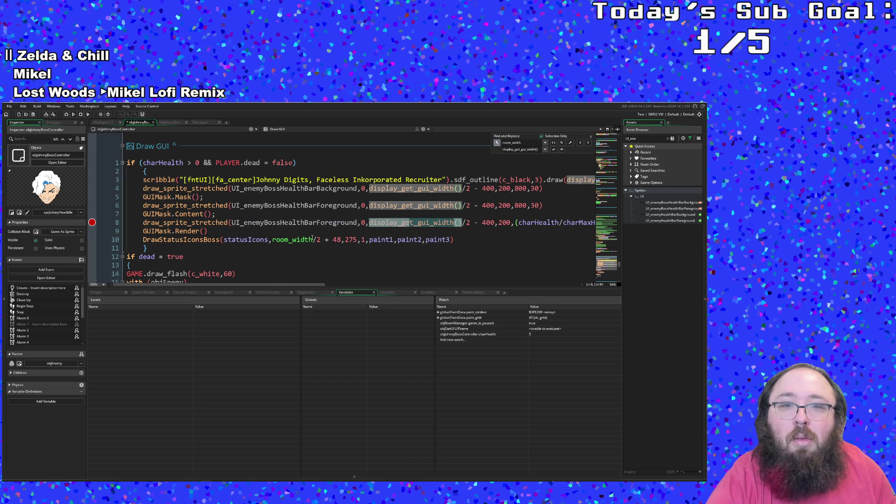
pyautogui.press('Return')
pyautogui.click(554, 149)
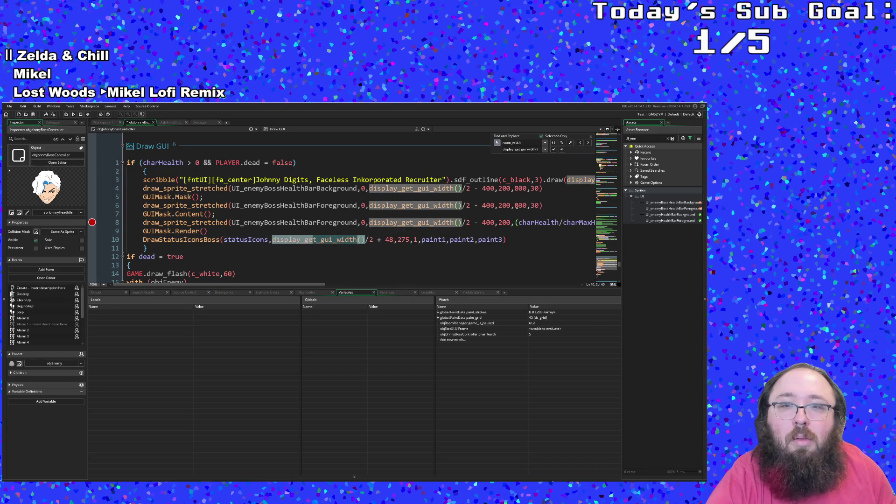
# - Scroll through the Draw GUI code to check the edits and save the boss object
pyautogui.scroll(-5, 517, 206)
pyautogui.scroll(-4, 399, 276)
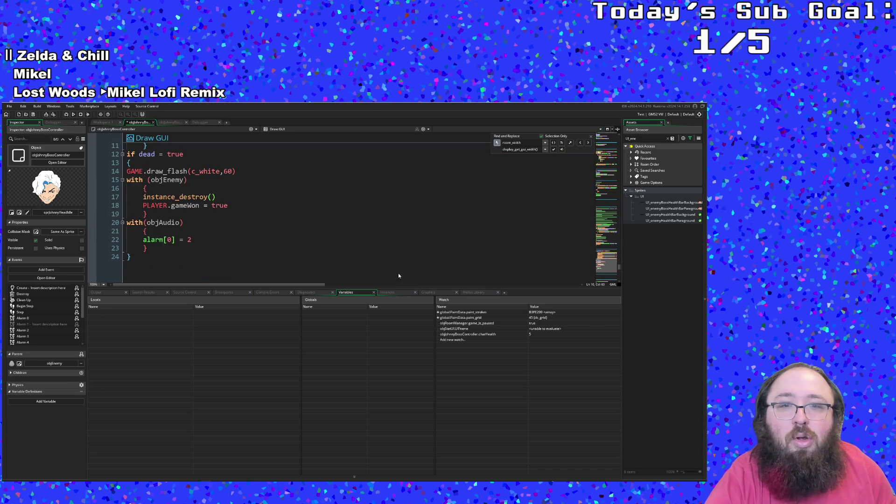
pyautogui.moveTo(313, 284)
pyautogui.mouseDown()
pyautogui.moveTo(467, 284)
pyautogui.moveTo(261, 284)
pyautogui.mouseUp()
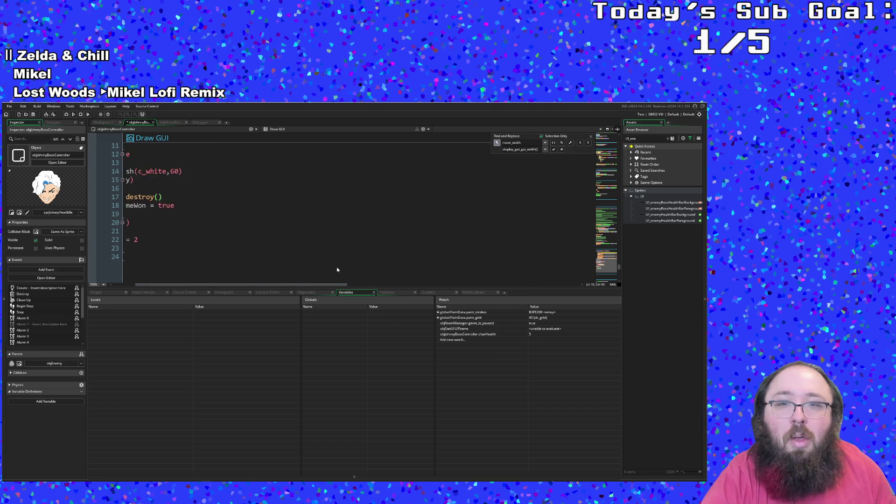
pyautogui.scroll(5, 339, 266)
pyautogui.click(321, 248)
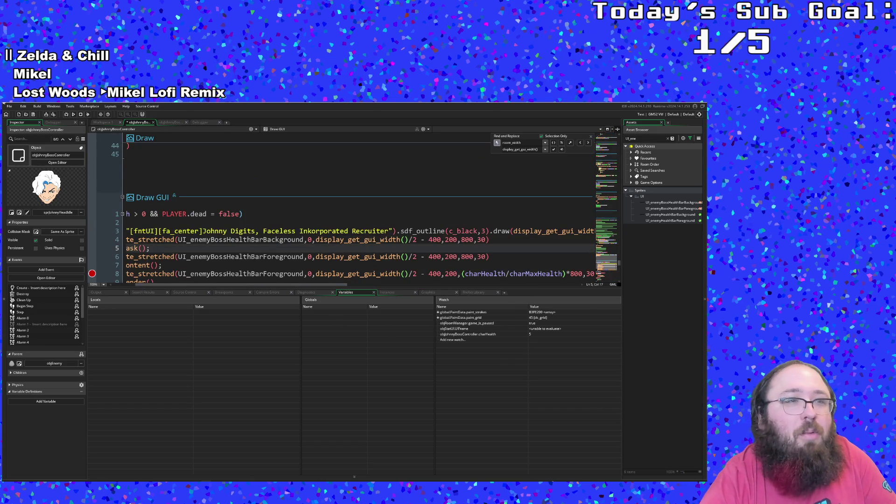
pyautogui.hotkey('ctrl', 's')
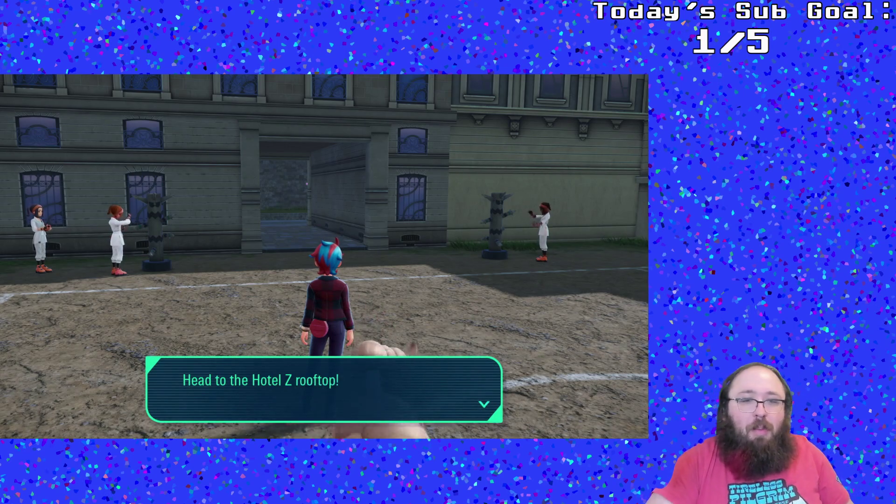
# - Dismiss the Hotel Z rooftop quest message and run past the Justice Dojo into the stone alley
pyautogui.press('Return')
pyautogui.press('w')
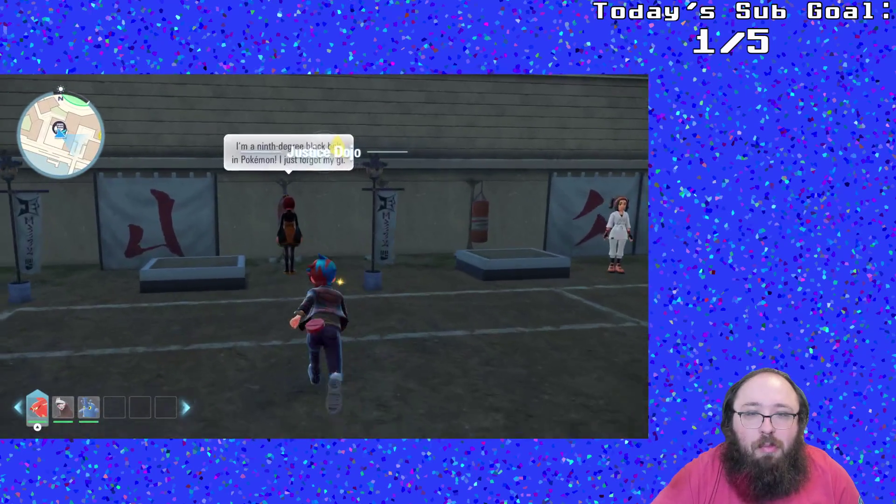
pyautogui.press('Return')
pyautogui.press('s')
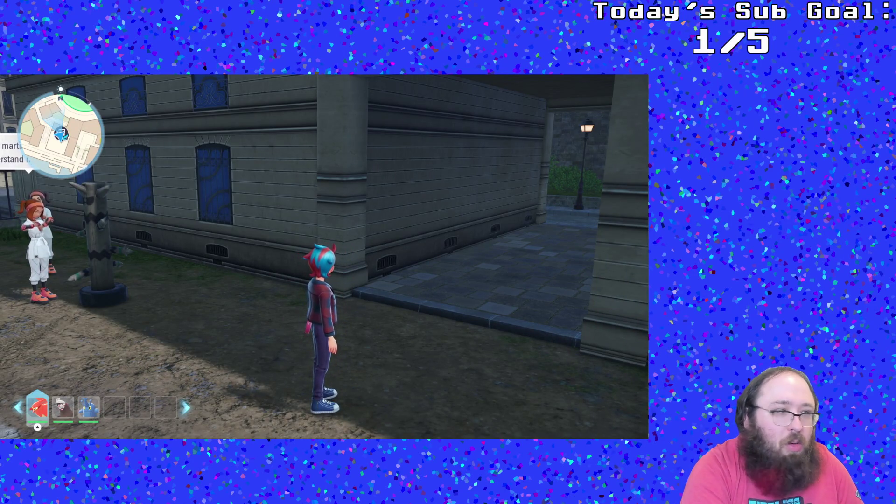
pyautogui.press('w')
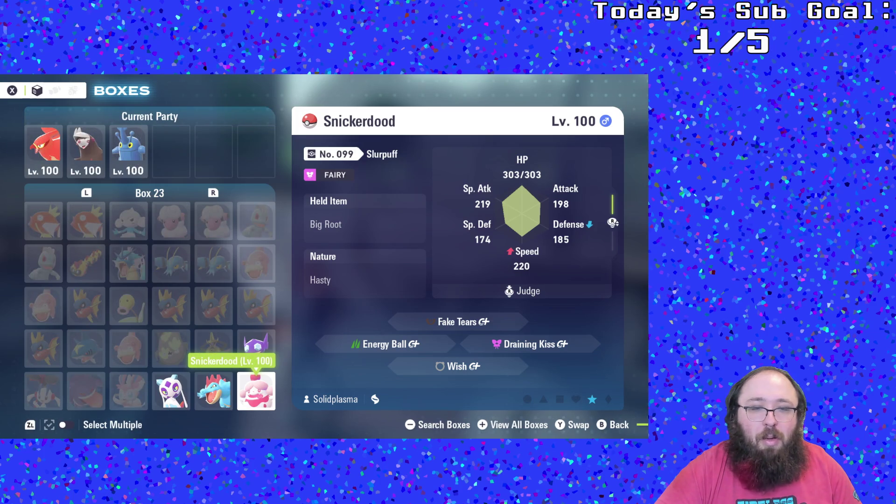
# - Multi-select Yuki-onna, Snickerdood and Cobbler in Box 23 and drop them into party slots 4–6
pyautogui.click(171, 391)
pyautogui.click(171, 391)
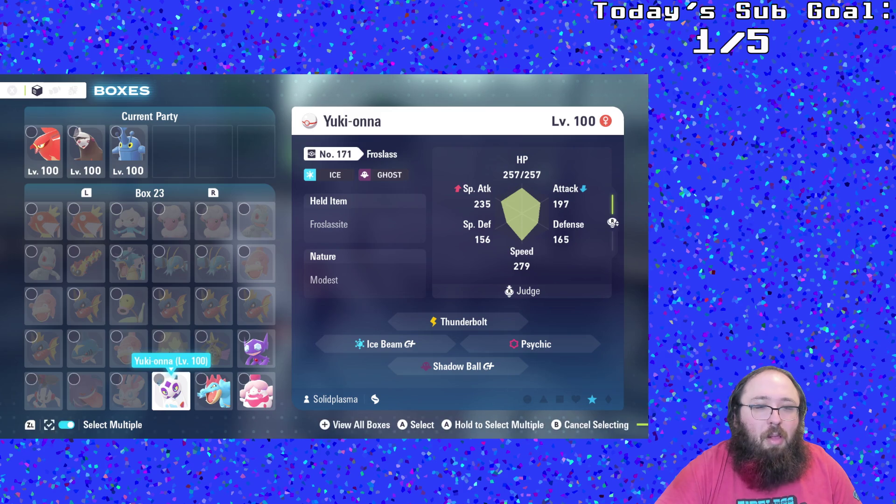
pyautogui.click(214, 391)
pyautogui.click(256, 391)
pyautogui.click(213, 391)
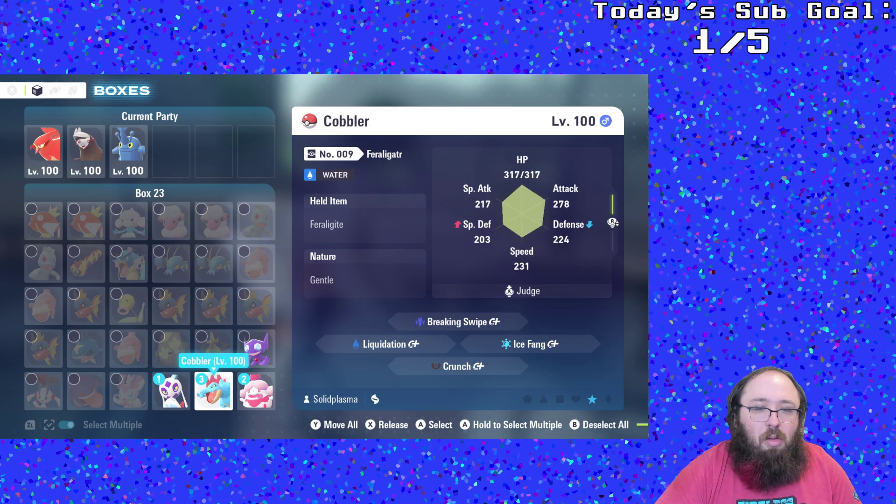
pyautogui.click(171, 391)
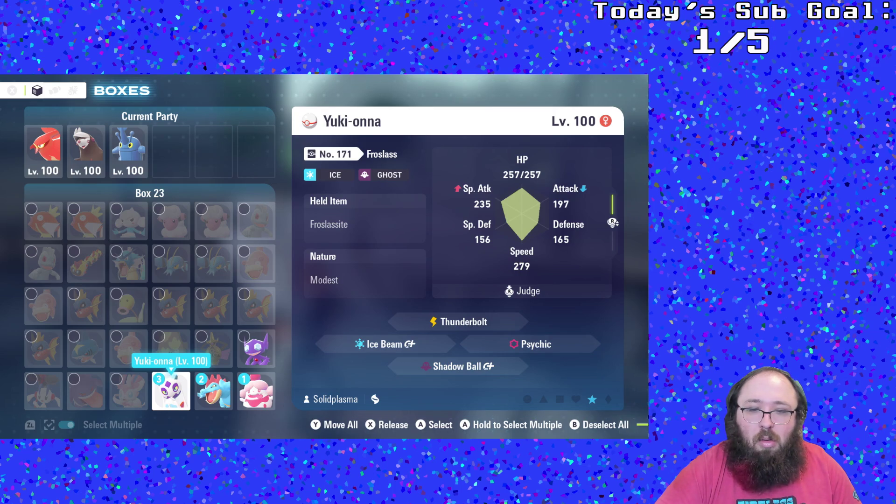
pyautogui.click(170, 391)
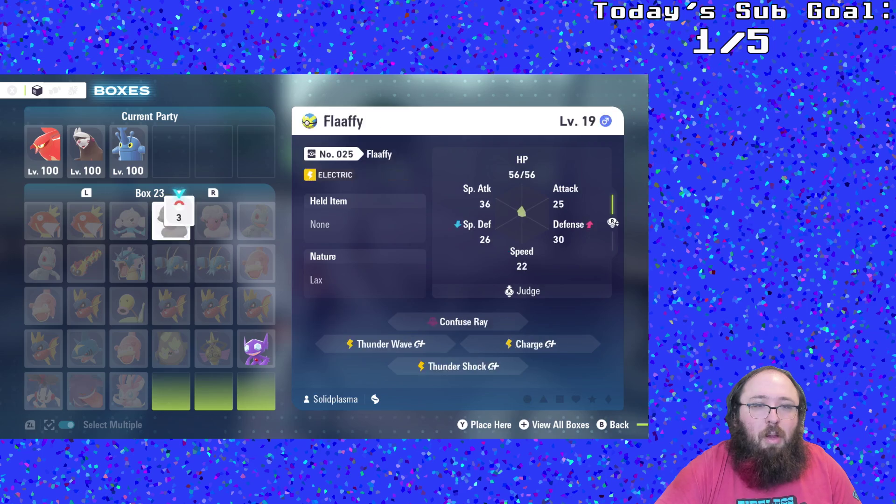
pyautogui.click(171, 150)
# - Leave the storage boxes, check the six-member party in the menu, and resume exploring
pyautogui.press('Escape')
pyautogui.press('Escape')
pyautogui.press('x')
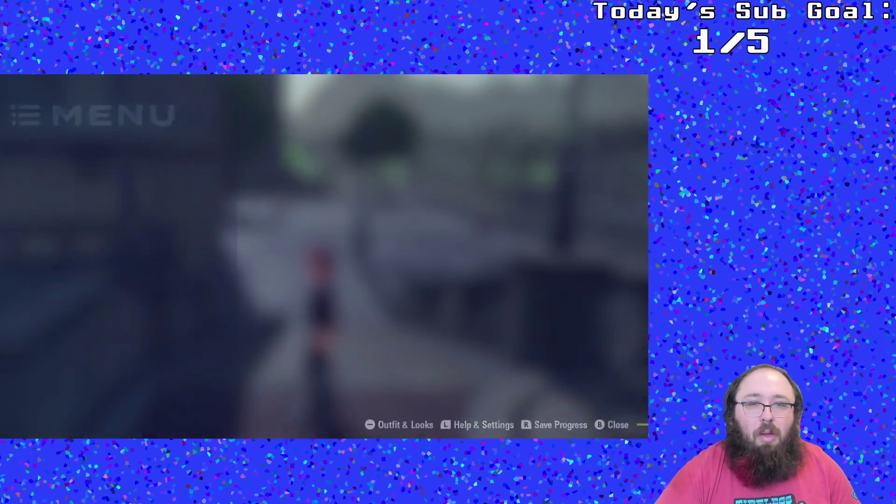
pyautogui.press('Right')
pyautogui.press('Escape')
pyautogui.press('a')
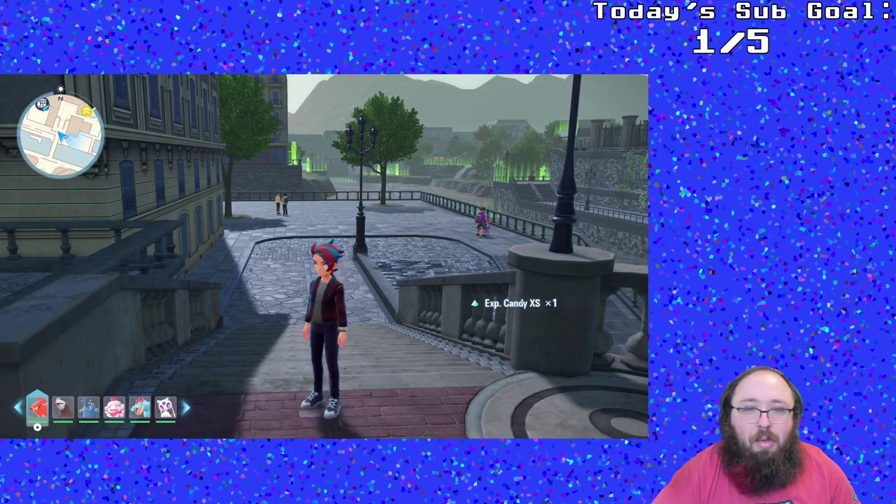
# - Pan the city map to Hotel Z and fast travel there
pyautogui.press('m')
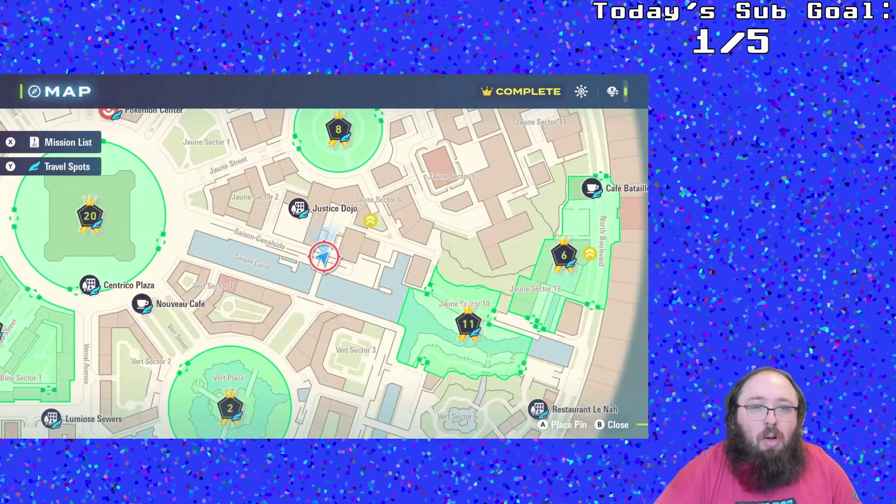
pyautogui.press('Left')
pyautogui.press('Down')
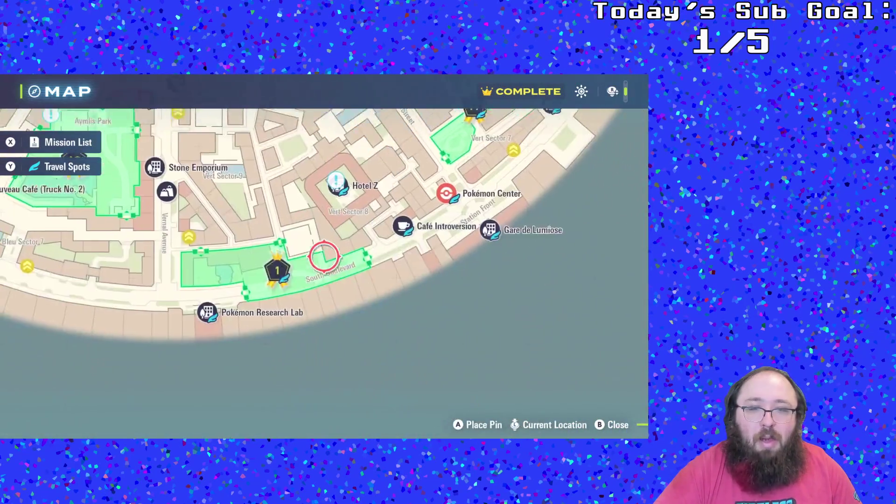
pyautogui.press('a')
pyautogui.press('a')
pyautogui.press('a')
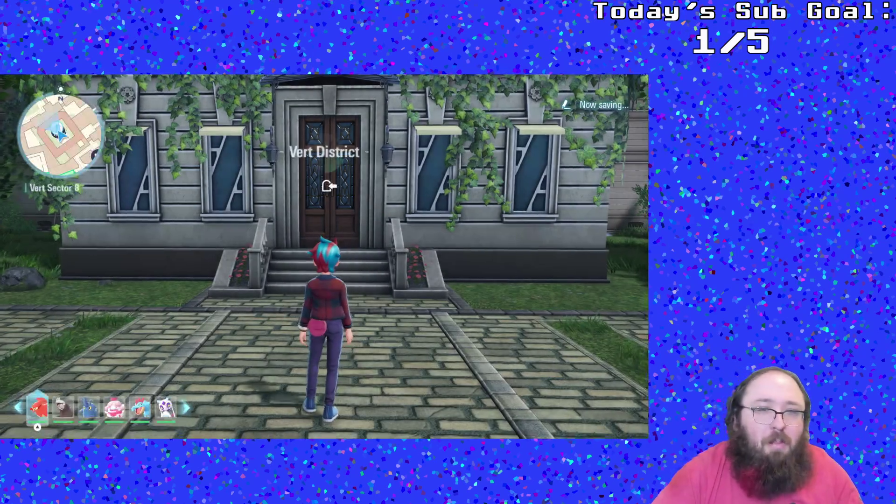
# - Enter Hotel Z and talk with the team in the lobby
pyautogui.press('a')
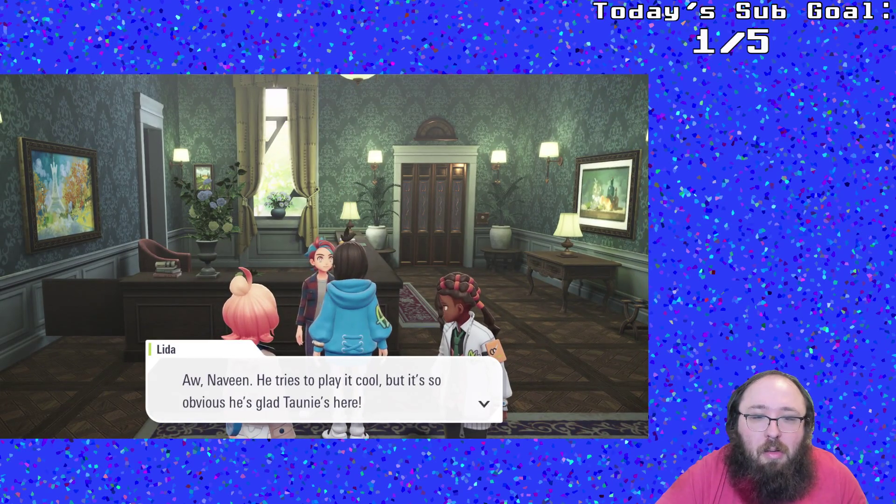
pyautogui.press('a')
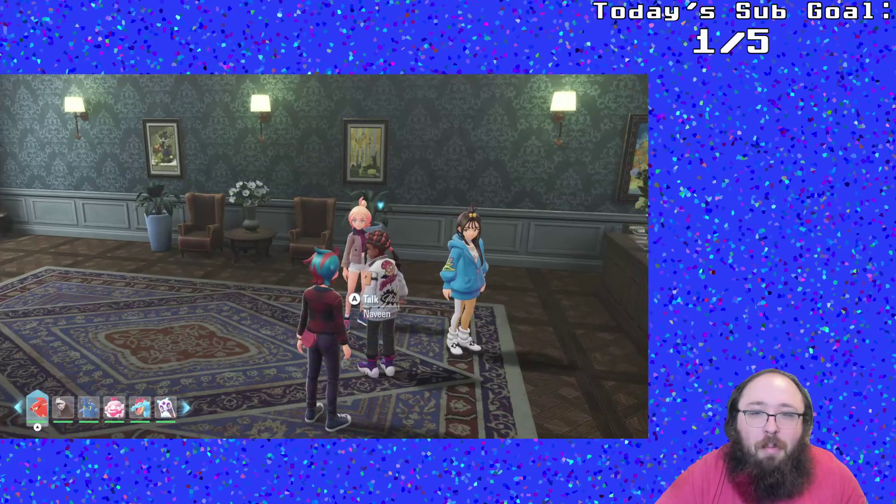
pyautogui.press('a')
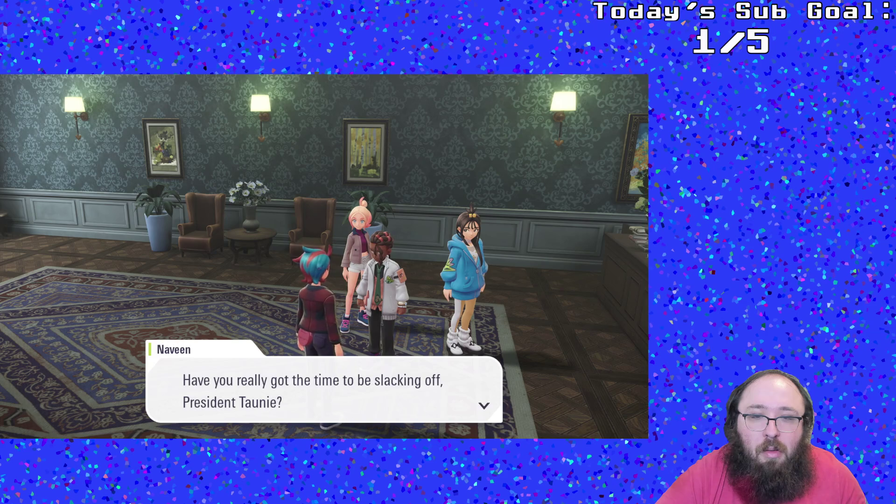
pyautogui.press('a')
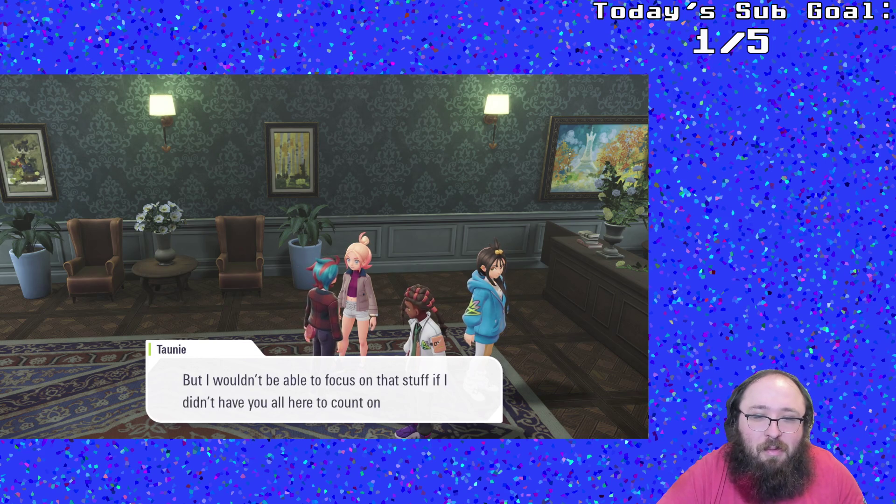
pyautogui.press('a')
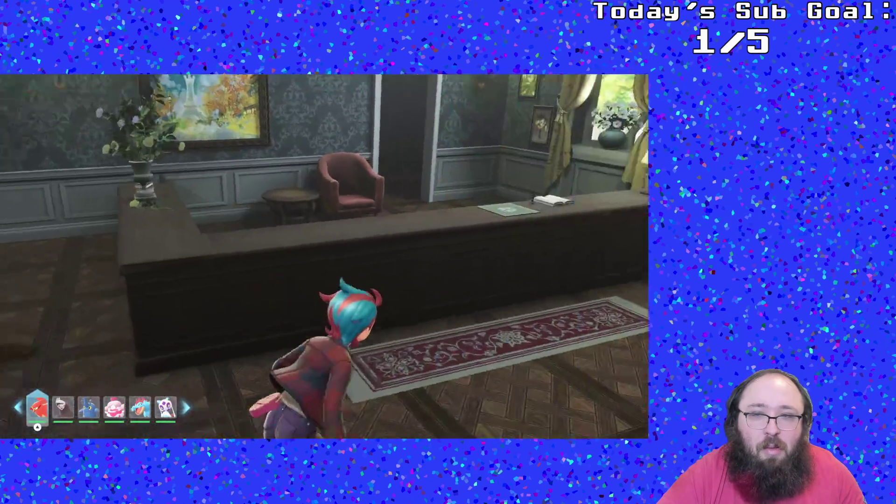
# - Take the elevator up to the Roof
pyautogui.press('a')
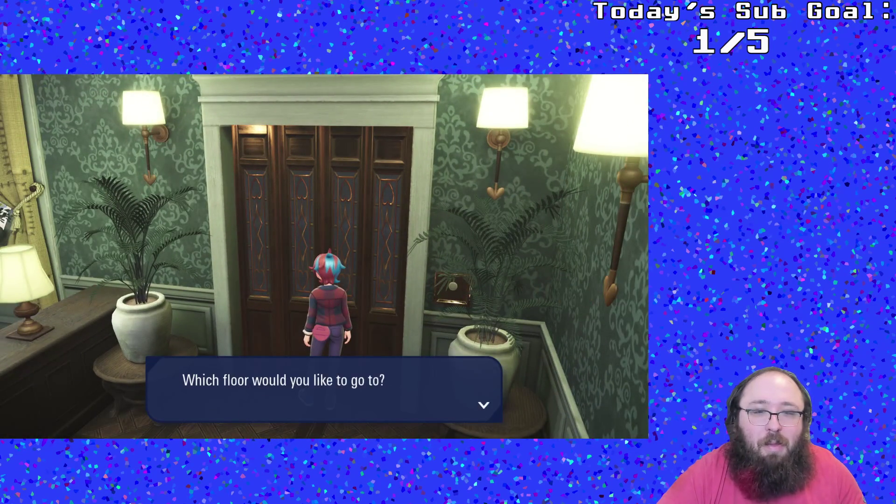
pyautogui.press('Down')
pyautogui.press('a')
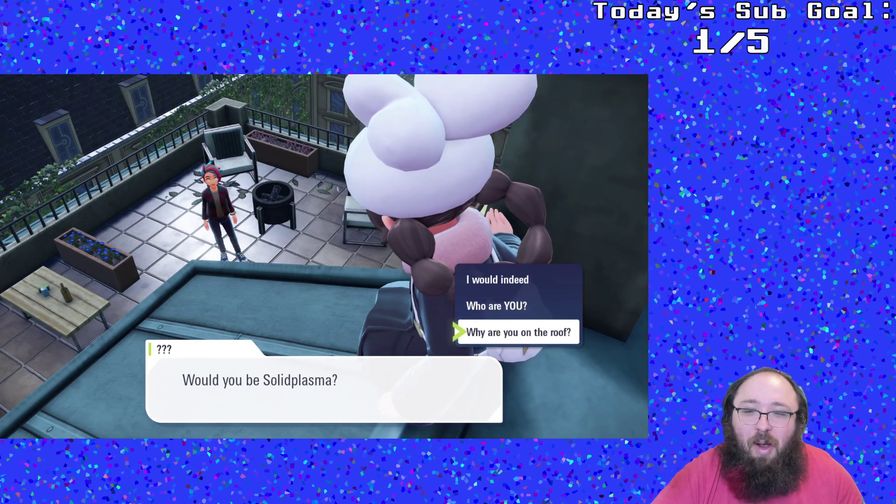
# - Ask 'Why are you on the roof?' and advance through her introduction and Hoopa's lines
pyautogui.press('Return')
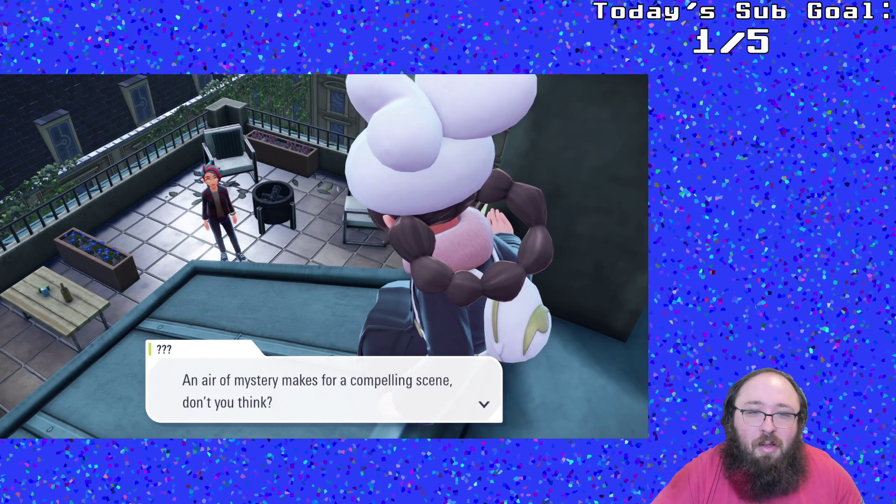
pyautogui.press('Return')
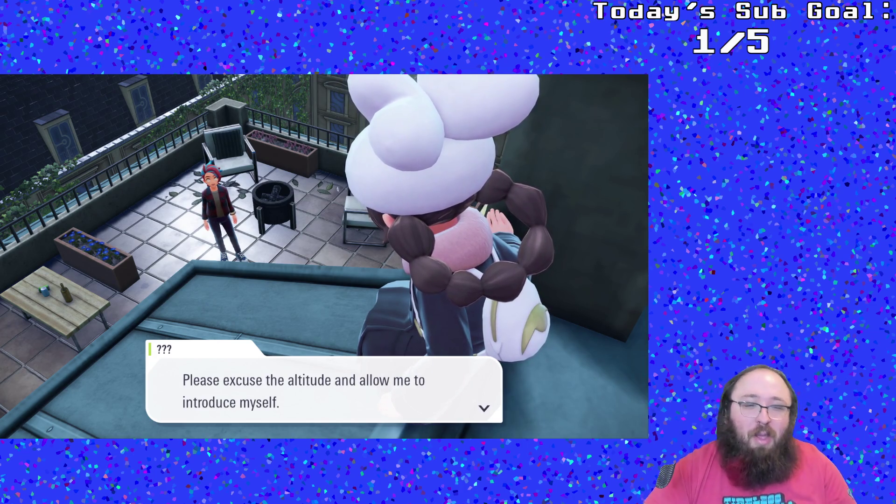
pyautogui.press('Return')
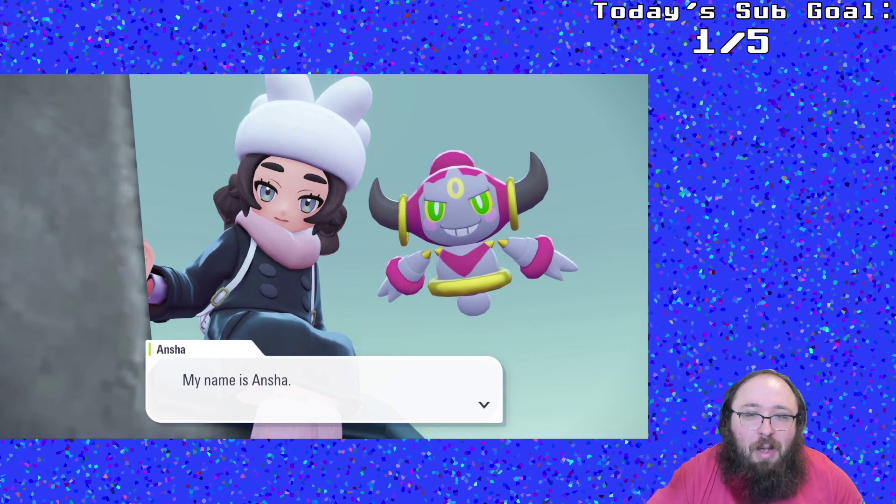
pyautogui.press('Return')
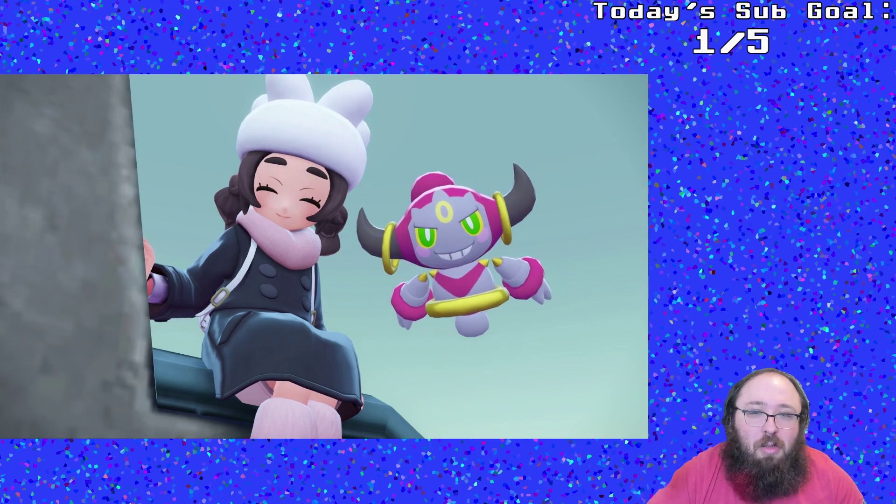
pyautogui.press('Return')
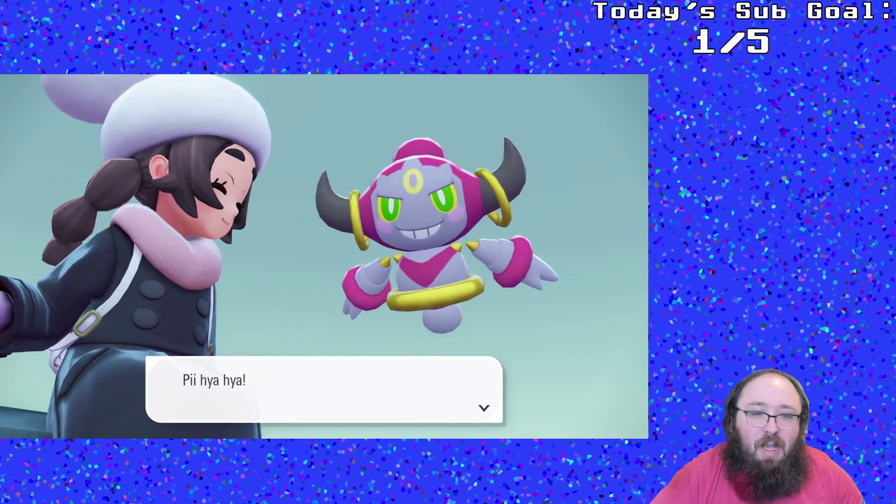
pyautogui.press('Return')
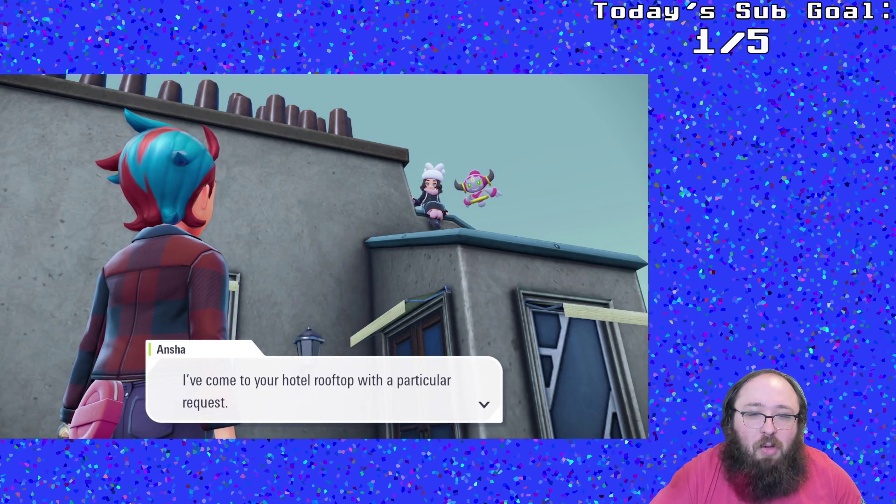
pyautogui.press('Return')
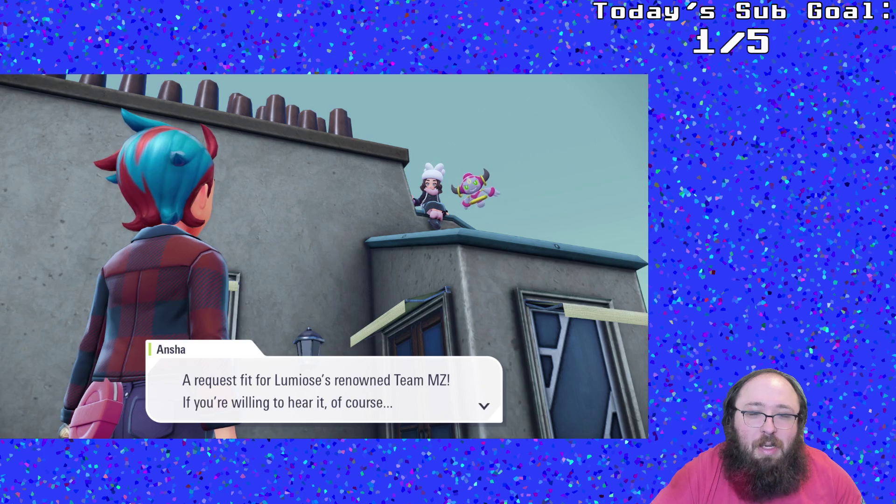
pyautogui.press('Return')
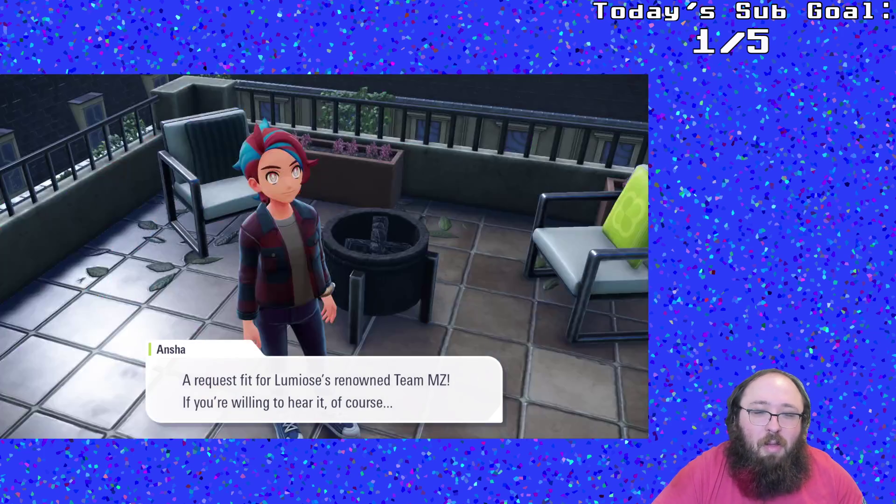
# - Answer 'Of course I am!' to her request and continue into the lobby discussion
pyautogui.press('Down')
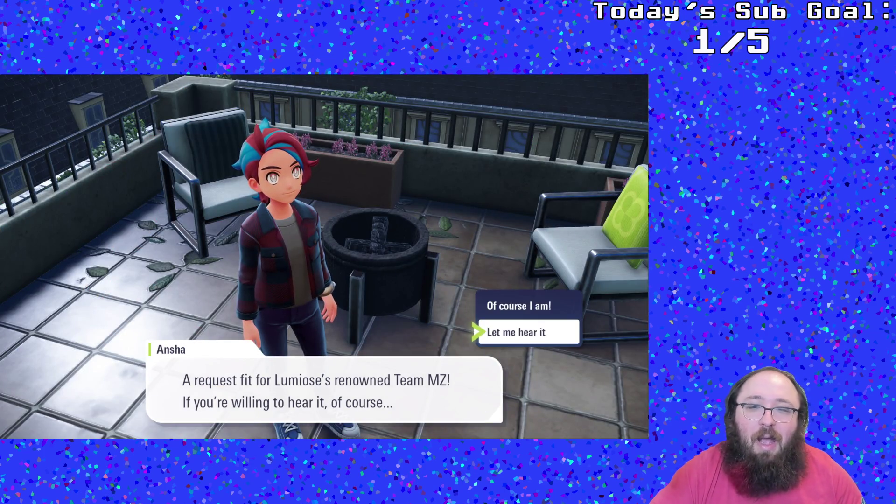
pyautogui.press('Up')
pyautogui.press('Return')
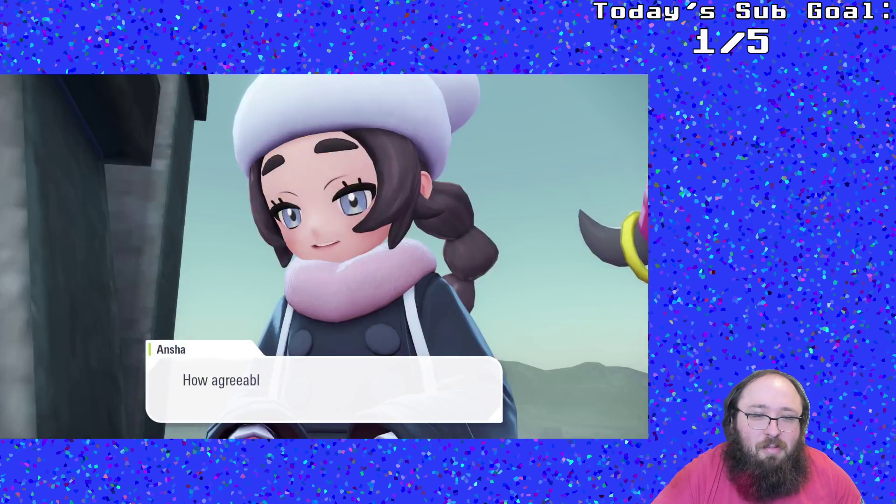
pyautogui.press('Return')
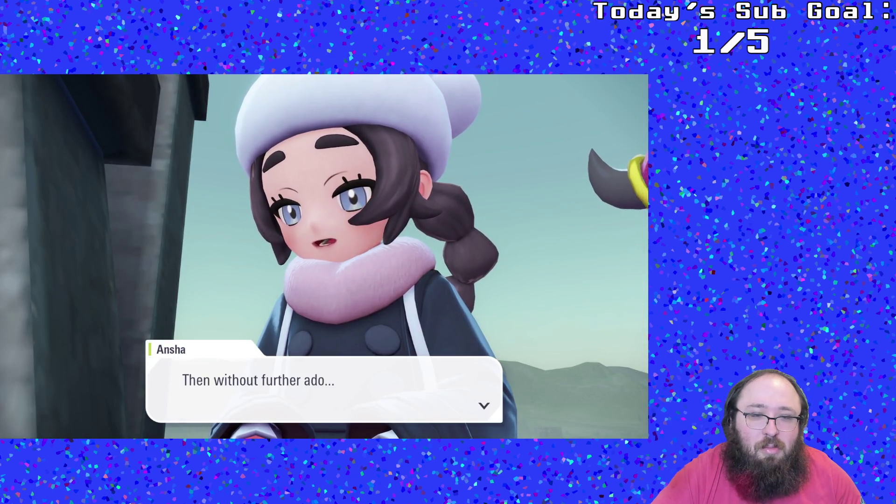
pyautogui.press('Return')
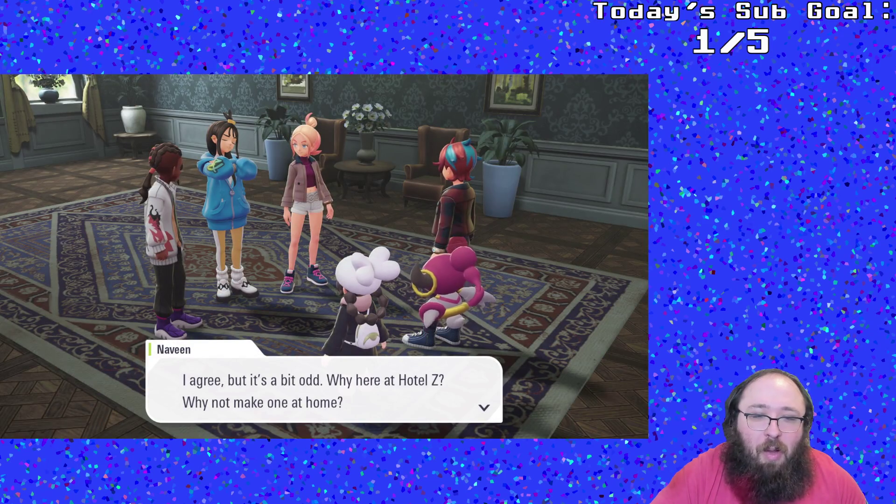
pyautogui.press('Return')
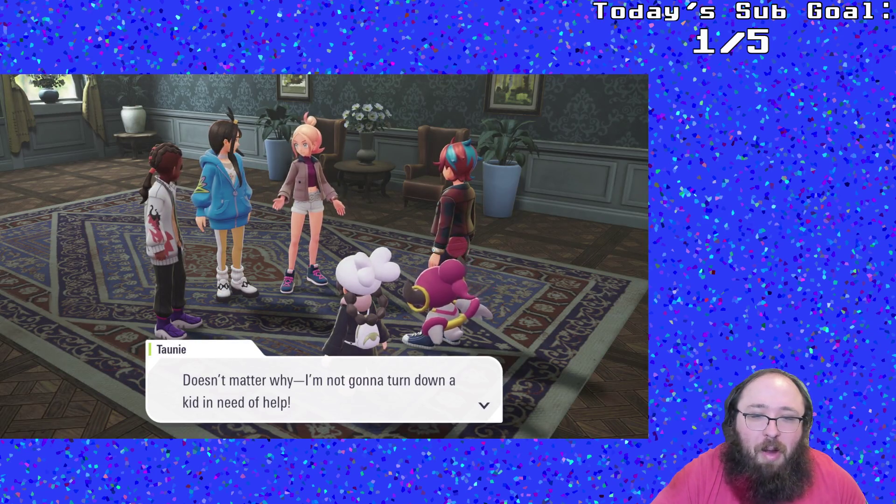
# - Advance through Taunie, Naveen, Lida and Ansha's lines up to Taunie's remark about calm and donuts
pyautogui.press('Return')
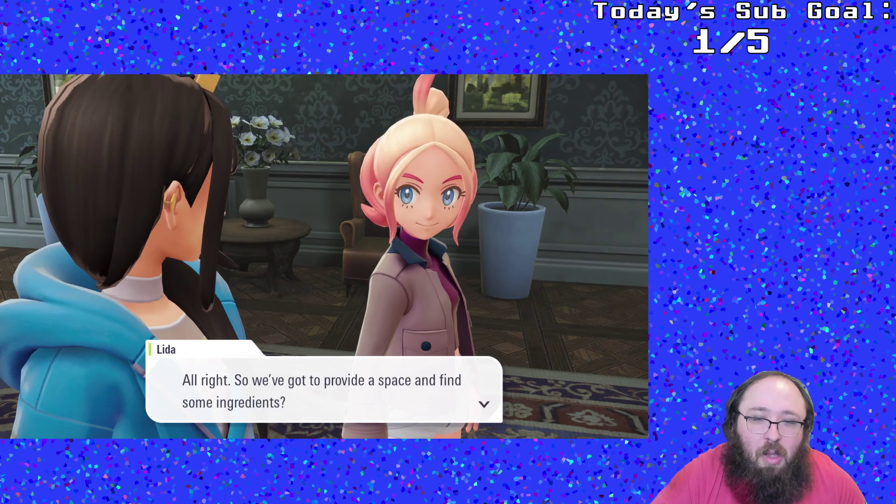
pyautogui.press('Return')
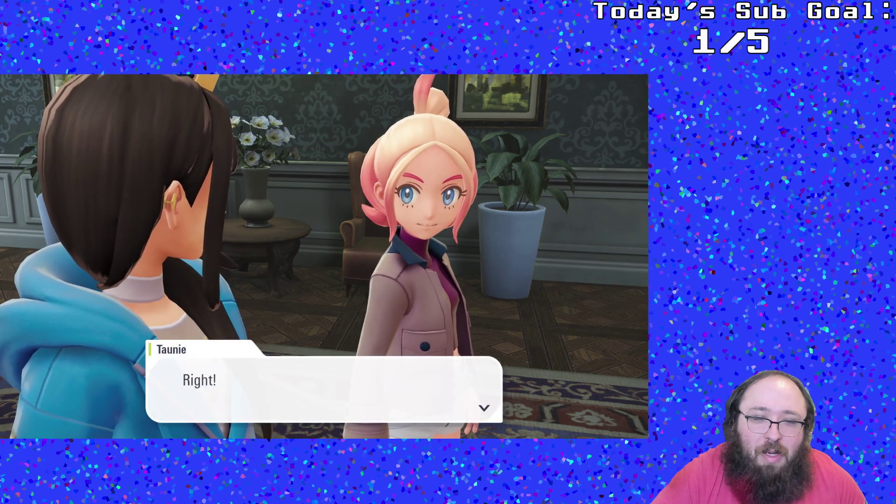
pyautogui.press('Return')
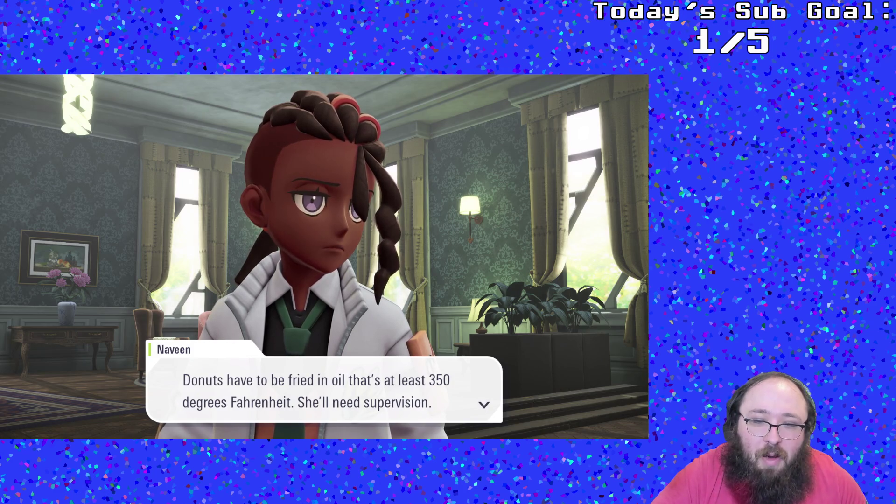
pyautogui.press('Return')
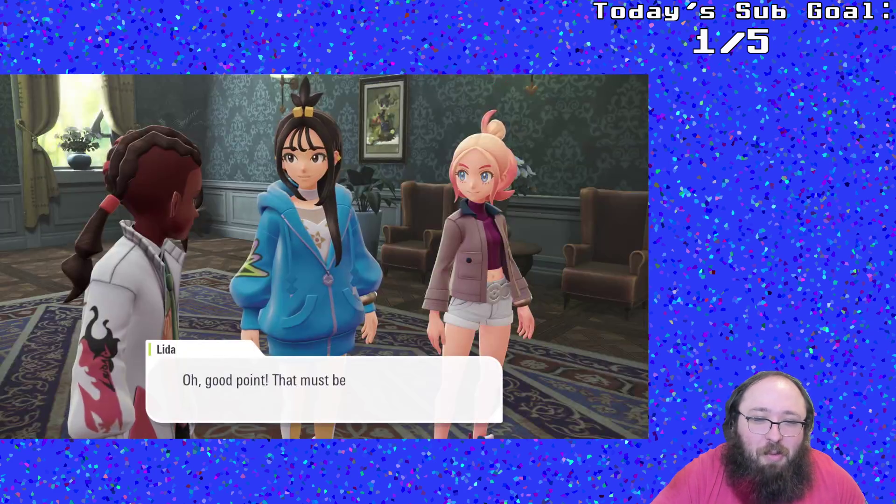
pyautogui.press('Return')
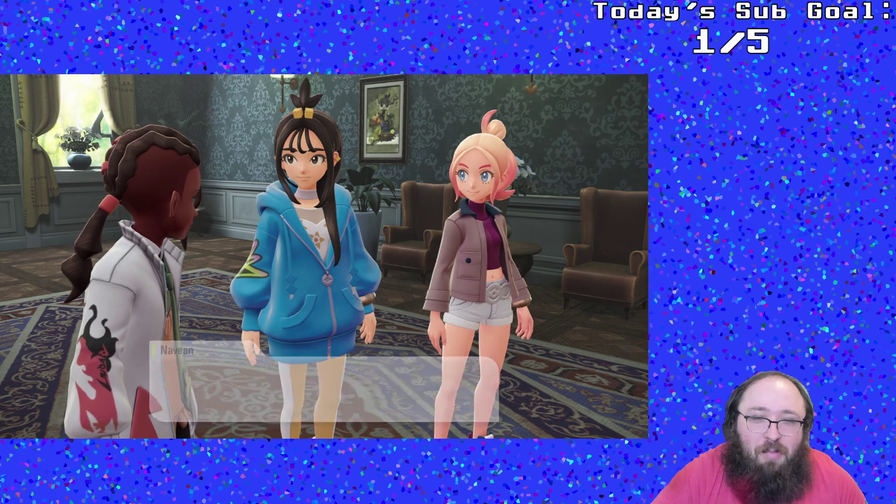
pyautogui.press('Return')
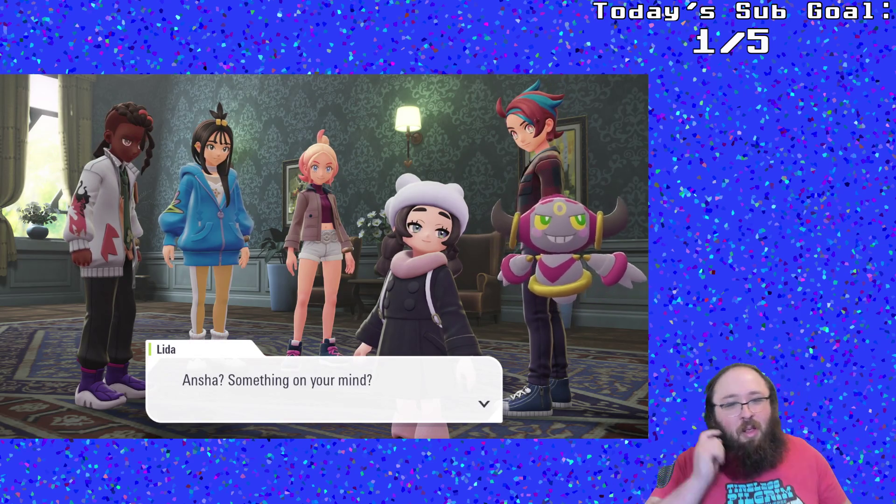
pyautogui.press('Return')
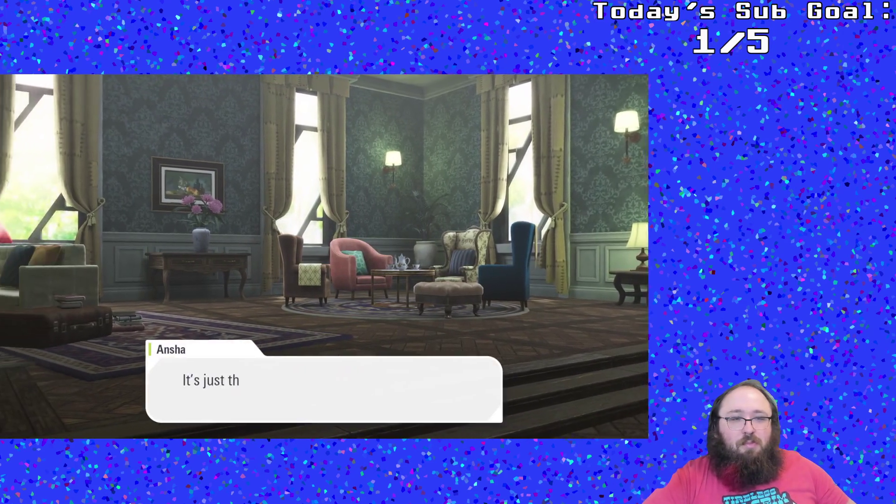
pyautogui.press('Return')
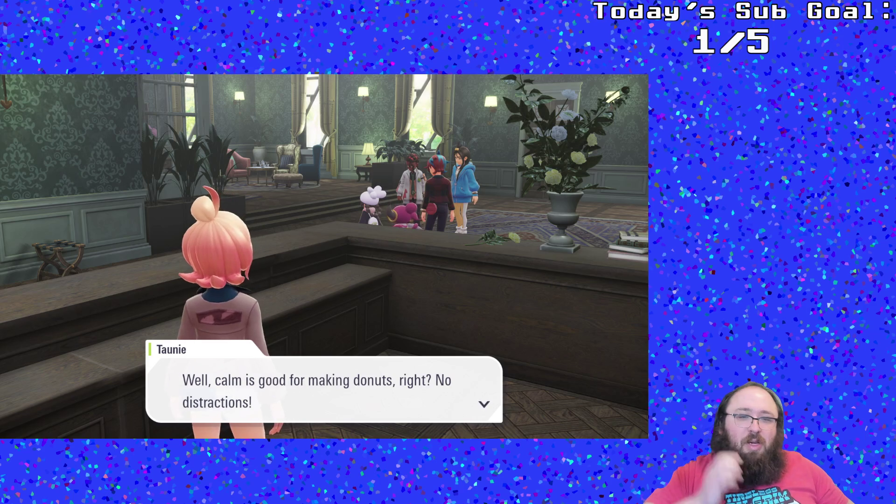
pyautogui.press('Return')
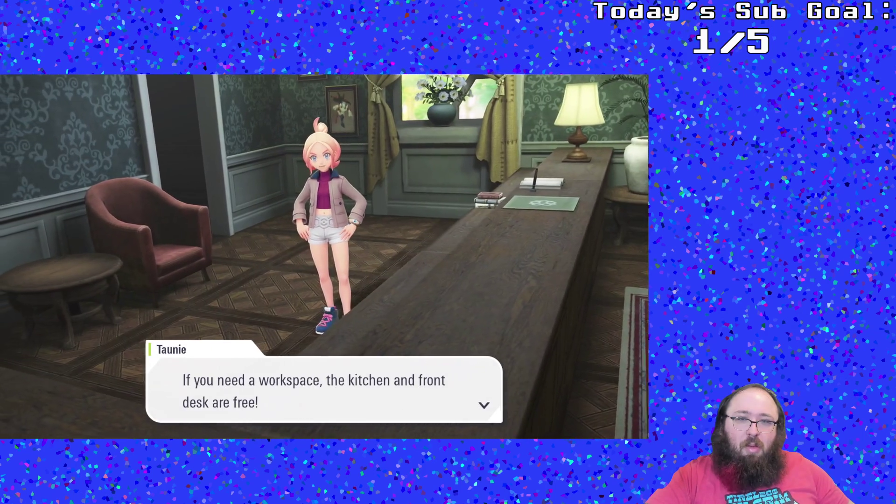
# - Advance to Taunie's apology about the butter and reply 'We'll get some'
pyautogui.press('Return')
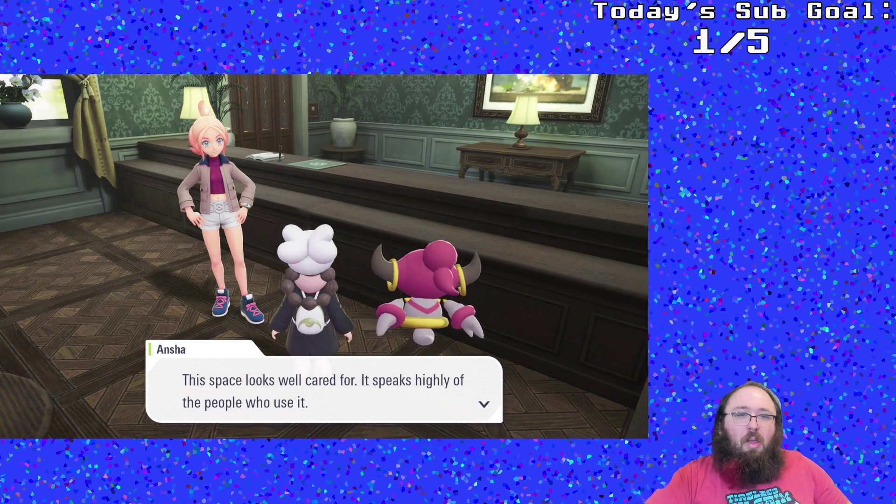
pyautogui.press('Return')
pyautogui.press('Return')
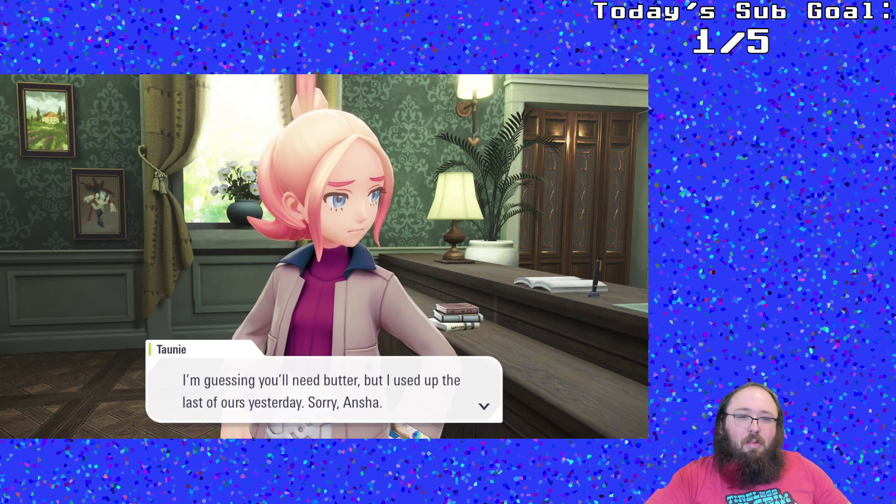
pyautogui.press('Return')
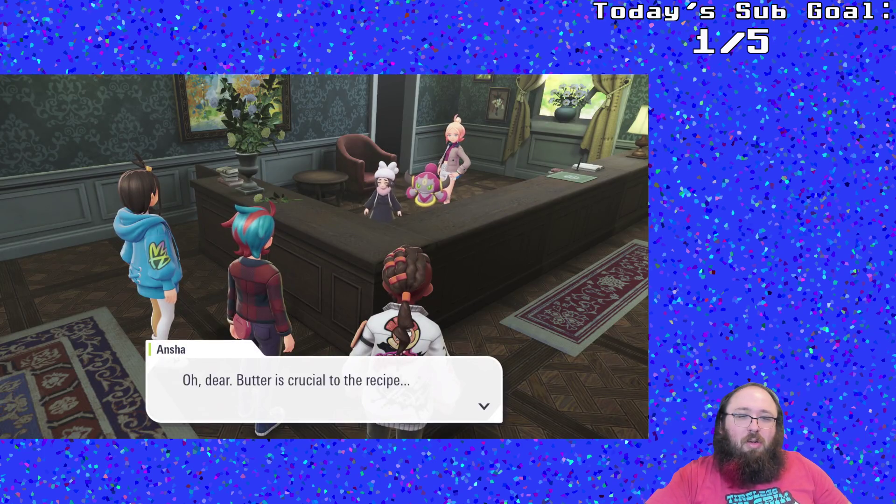
pyautogui.press('Down')
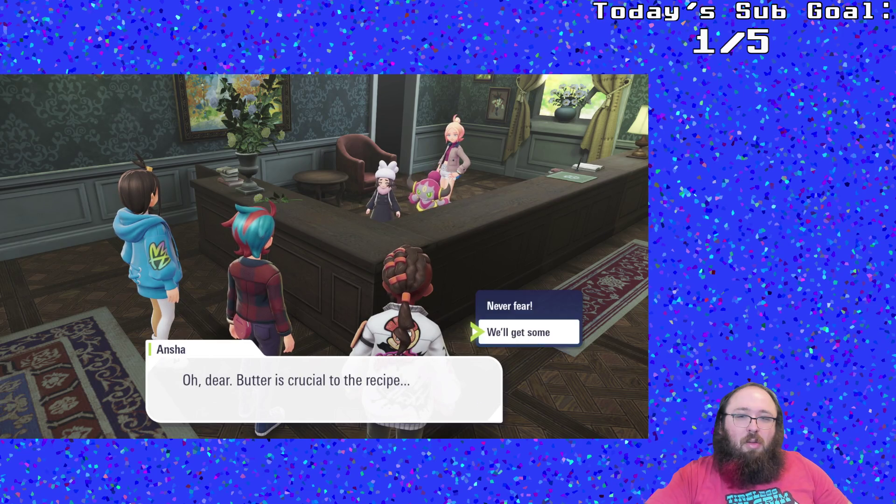
pyautogui.press('Return')
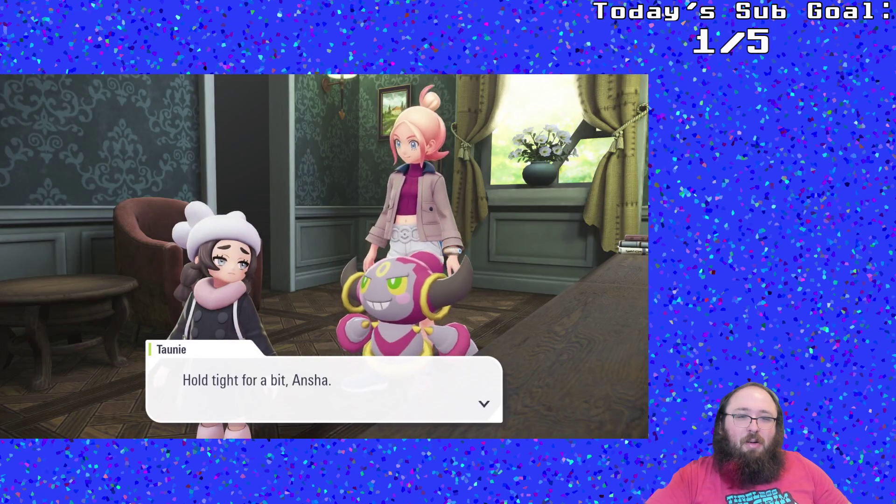
# - Continue past the meeting instructions and the team's farewells, then leave the hotel
pyautogui.press('Return')
pyautogui.press('Return')
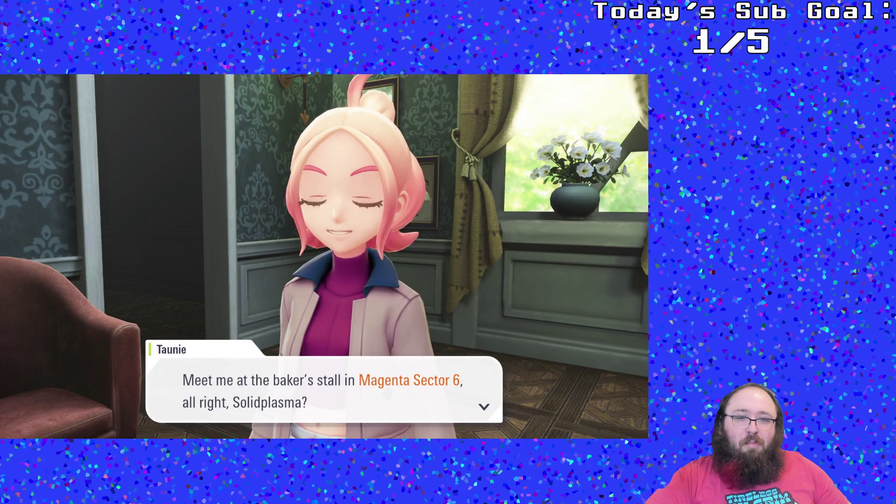
pyautogui.press('Return')
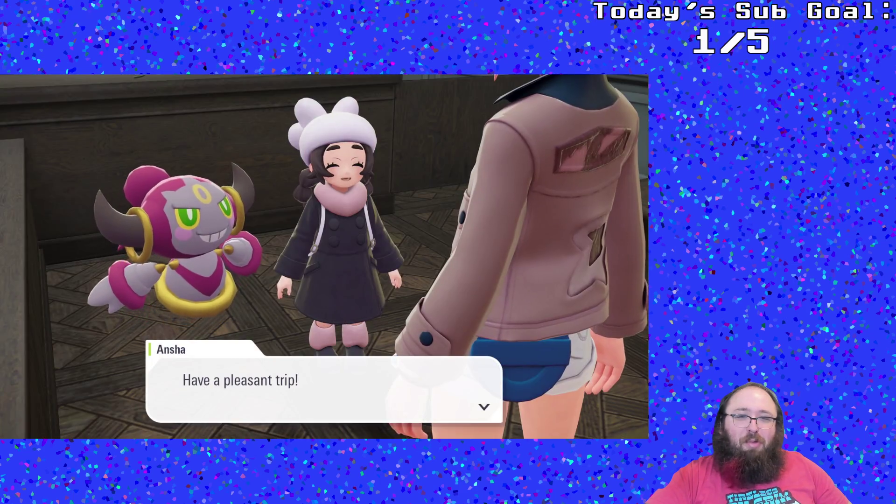
pyautogui.press('Return')
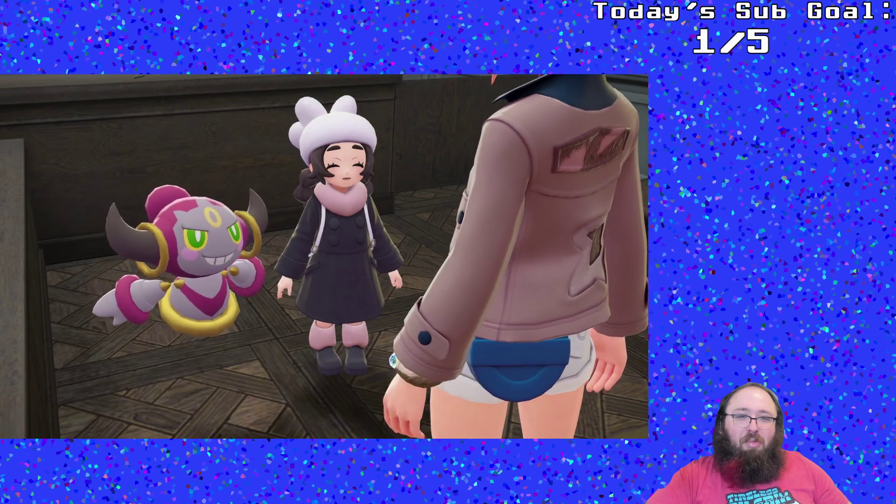
pyautogui.press('Return')
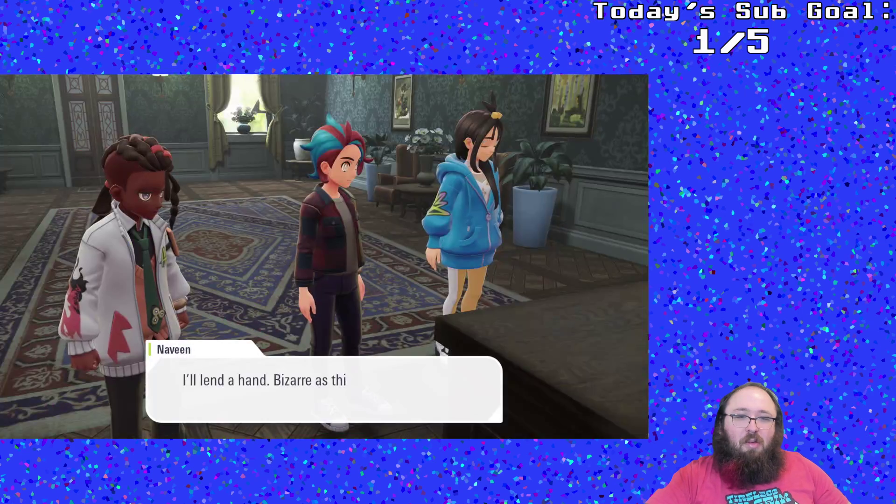
pyautogui.press('Return')
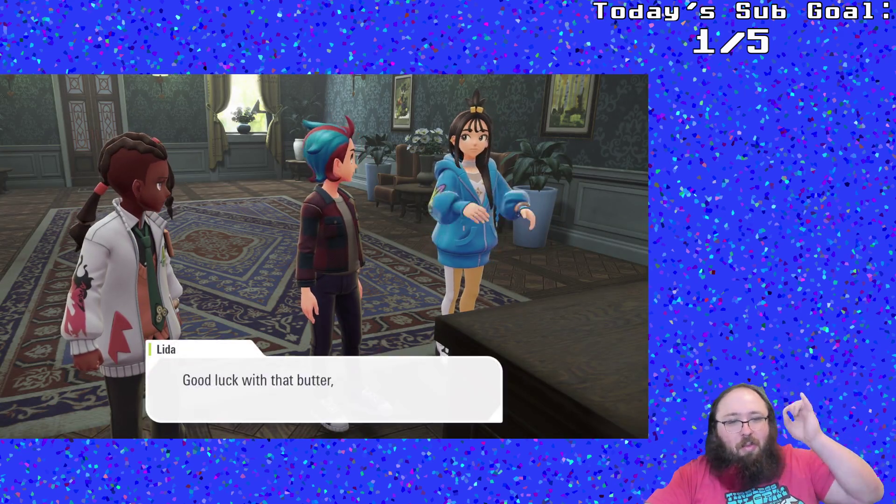
pyautogui.press('Return')
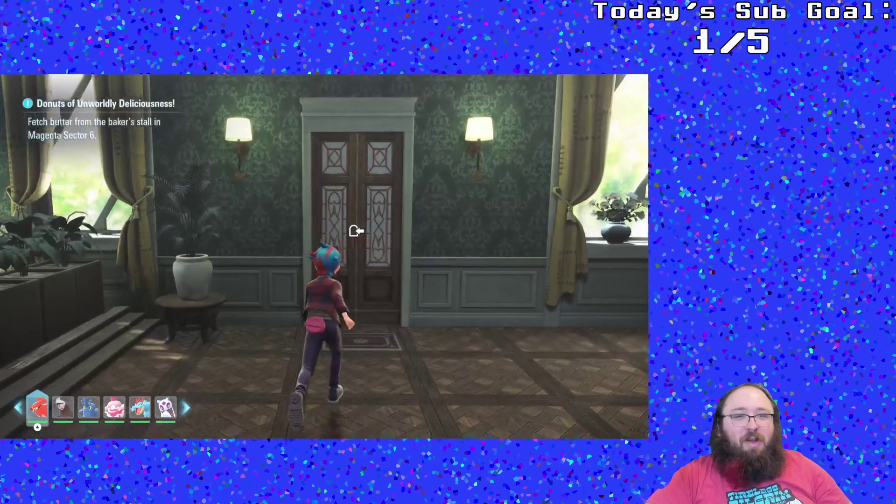
pyautogui.press('Return')
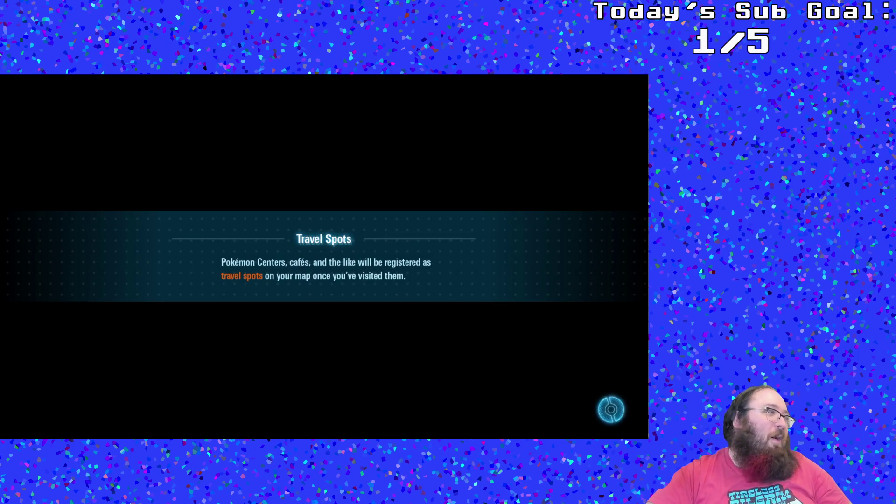
# - Dismiss the Travel Spots tutorial and fast travel to Wild Zone 8 from the map
pyautogui.press('Return')
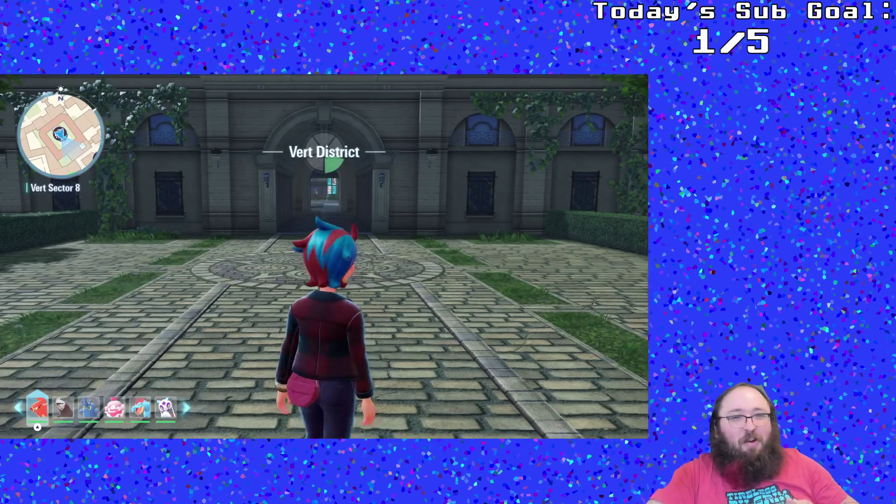
pyautogui.press('y')
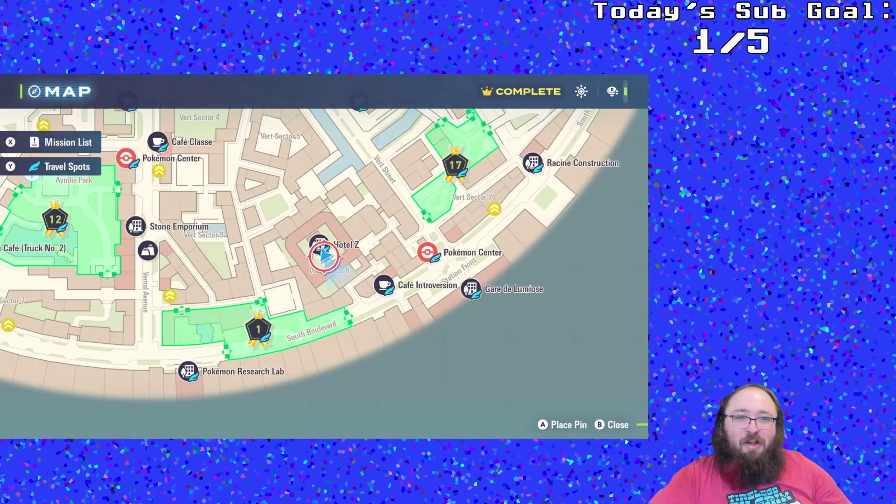
pyautogui.press('Up')
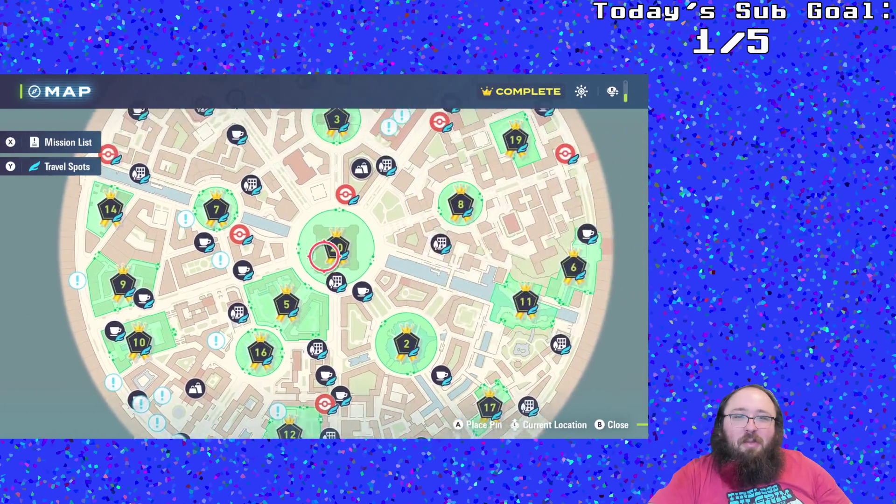
pyautogui.press('Return')
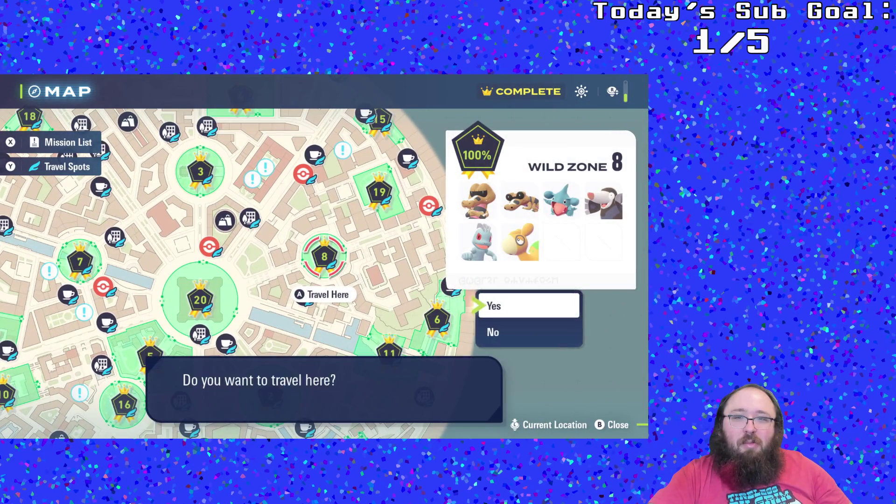
pyautogui.press('Return')
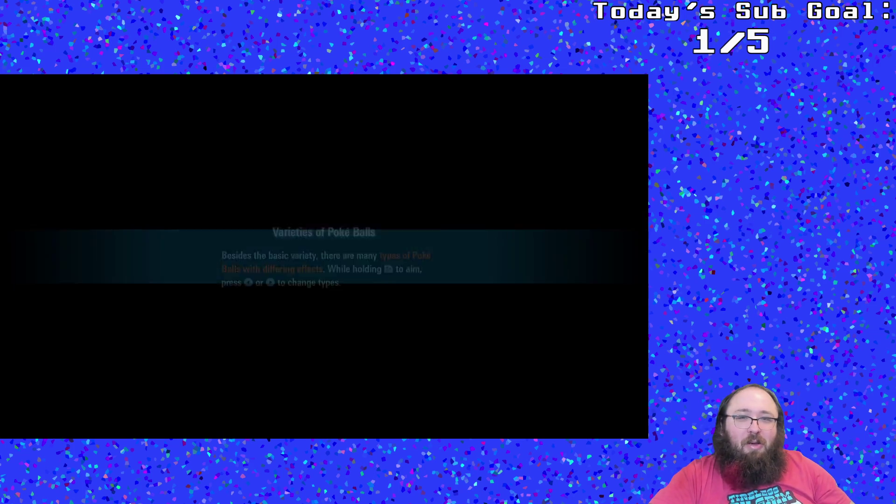
# - Reopen the map and select Donuts of Unworldly Deliciousness! in the side missions list
pyautogui.press('m')
pyautogui.press('Down')
pyautogui.press('Left')
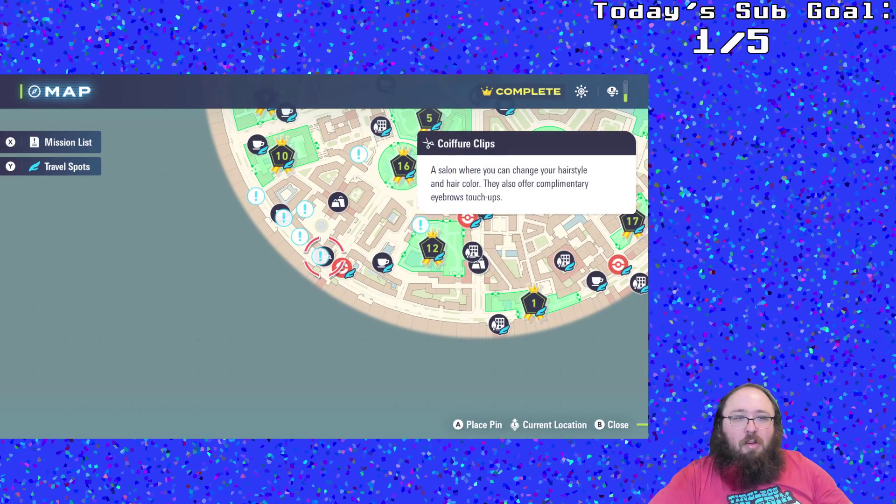
pyautogui.press('x')
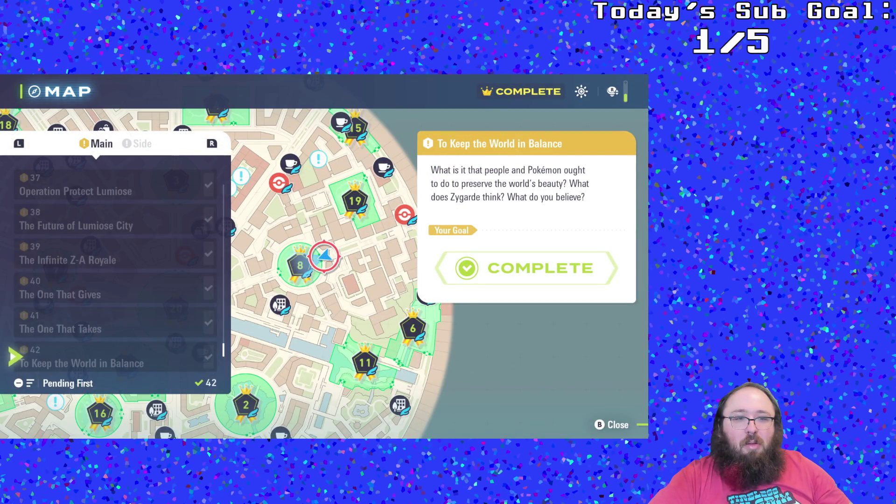
pyautogui.press('Up')
pyautogui.press('r')
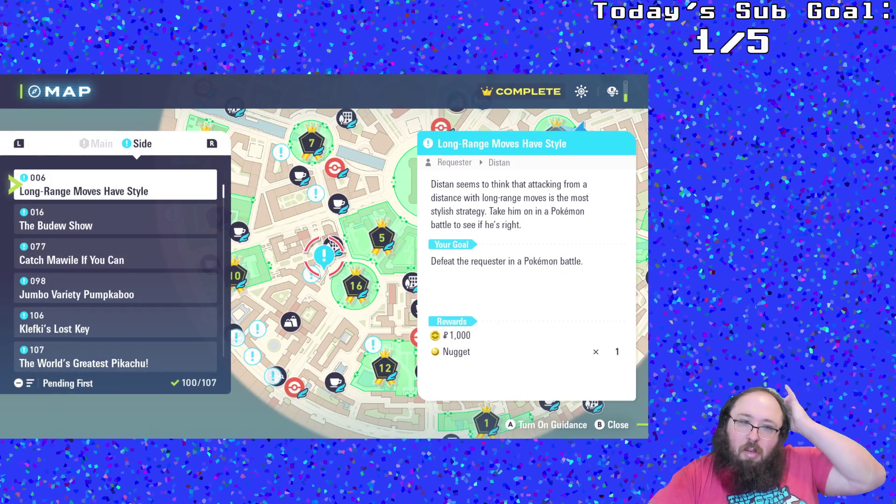
pyautogui.press('Down')
pyautogui.press('Down')
pyautogui.press('Down')
pyautogui.press('Down')
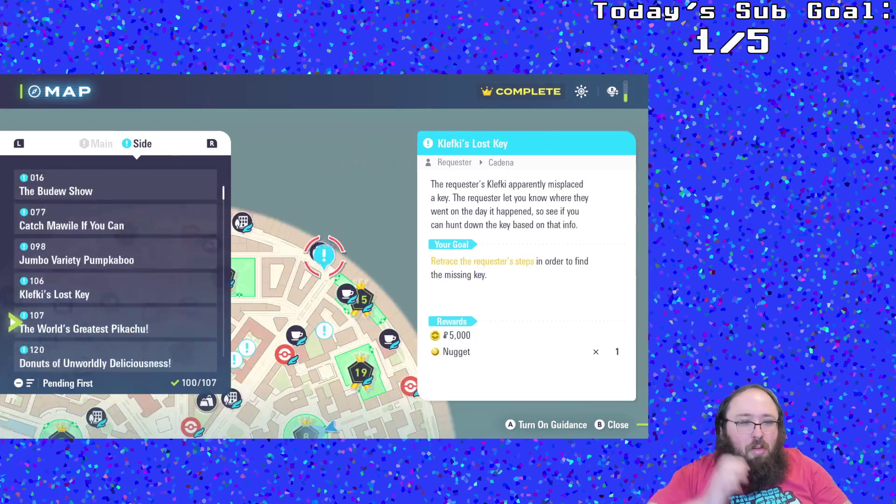
pyautogui.press('Up')
pyautogui.press('Up')
pyautogui.press('Up')
pyautogui.press('Up')
pyautogui.press('Up')
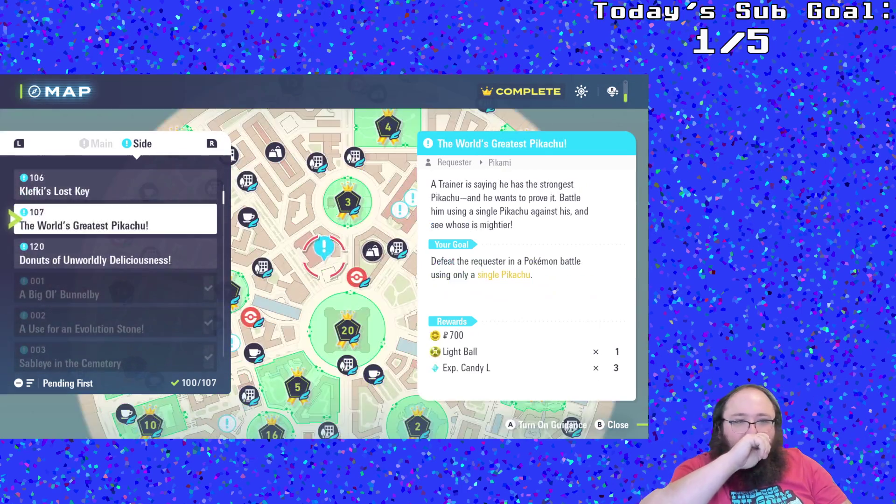
pyautogui.press('Down')
# - Track the Donuts mission and fast travel to Wild Zone 14
pyautogui.press('Escape')
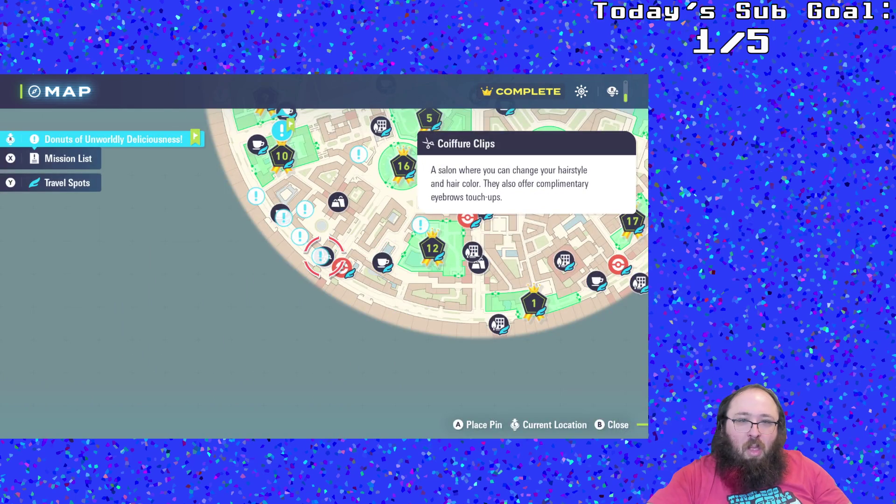
pyautogui.press('Down')
pyautogui.press('Up')
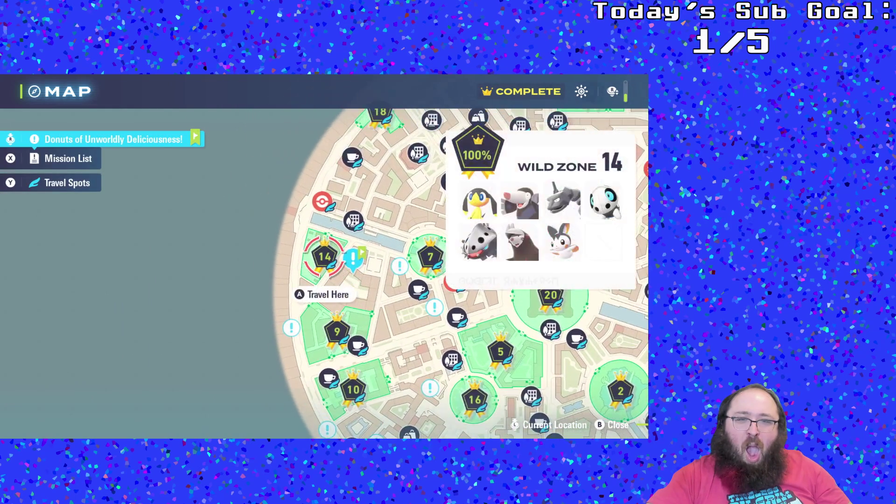
pyautogui.press('Return')
pyautogui.press('Return')
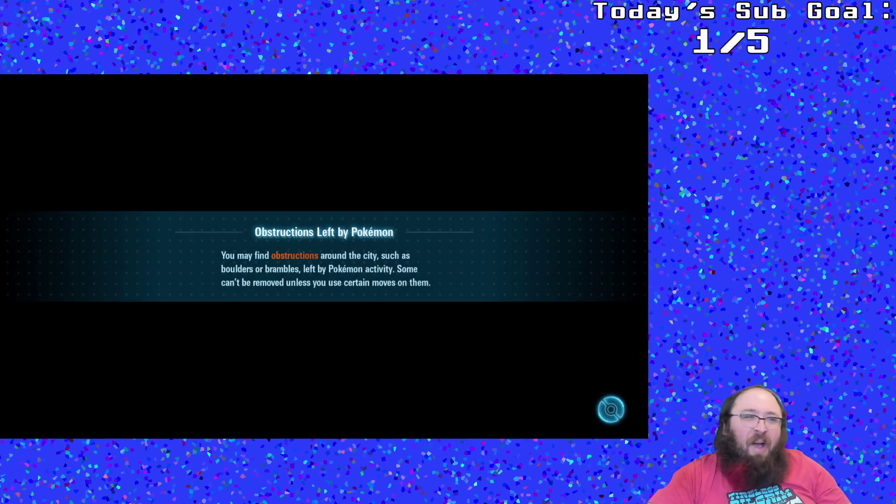
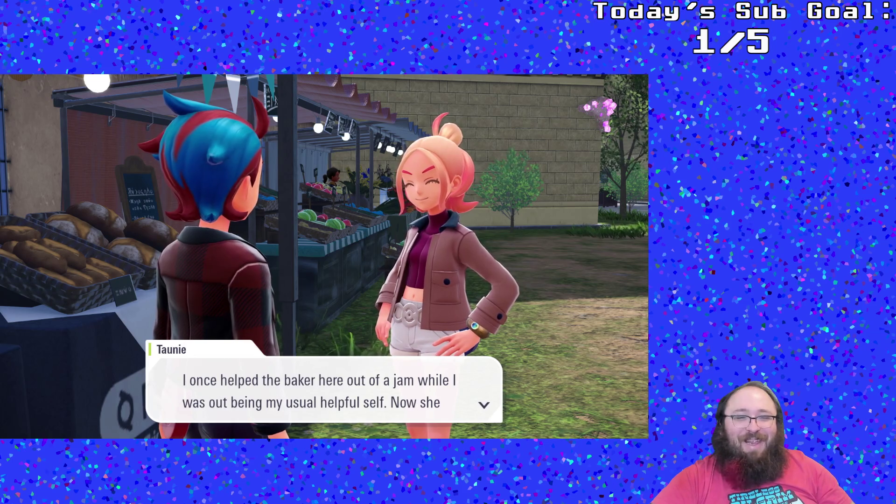
# - Advance the bakery talk about Lumiosian Butter and Canari Bread until Taunie's two-on-two challenge starts the battle
pyautogui.press('Return')
pyautogui.press('Return')
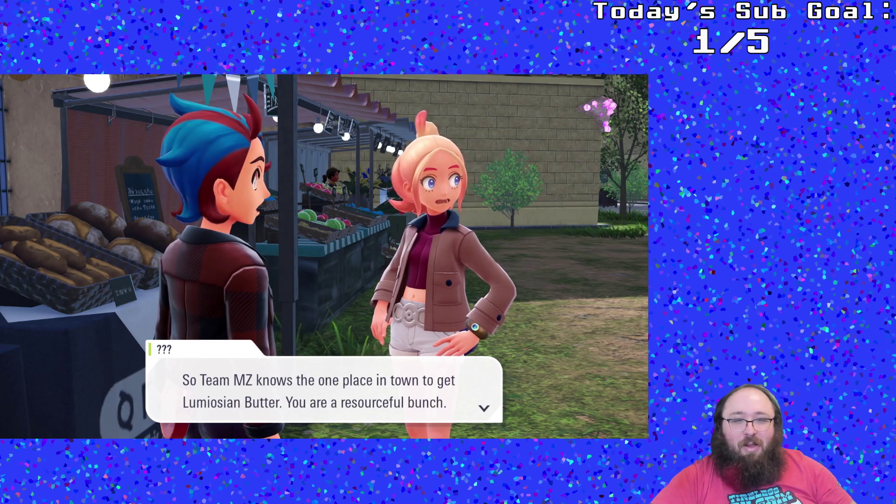
pyautogui.press('Return')
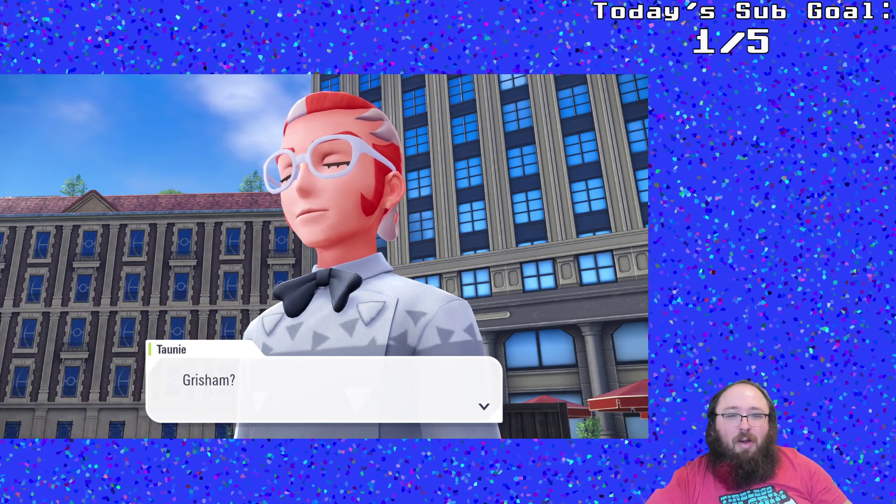
pyautogui.press('Return')
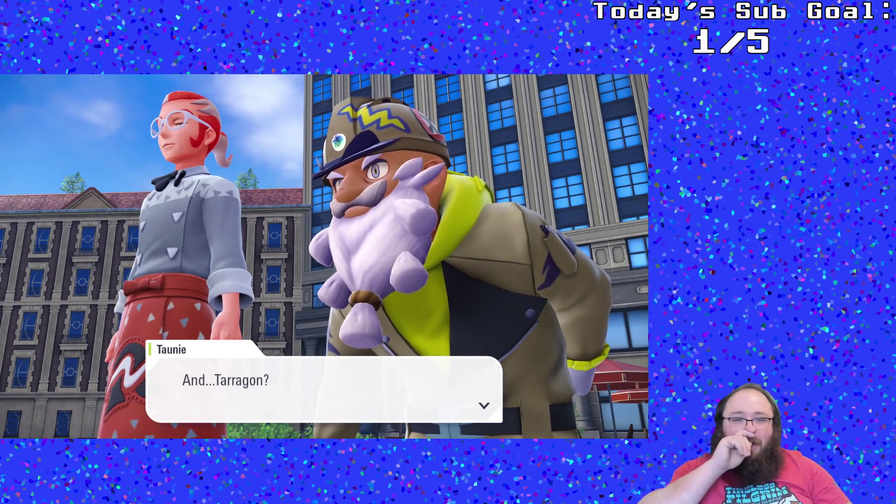
pyautogui.press('Return')
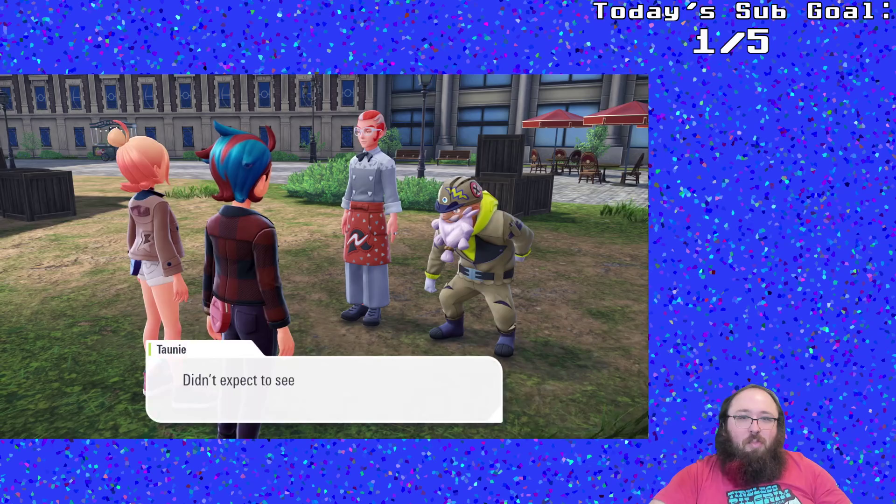
pyautogui.press('Return')
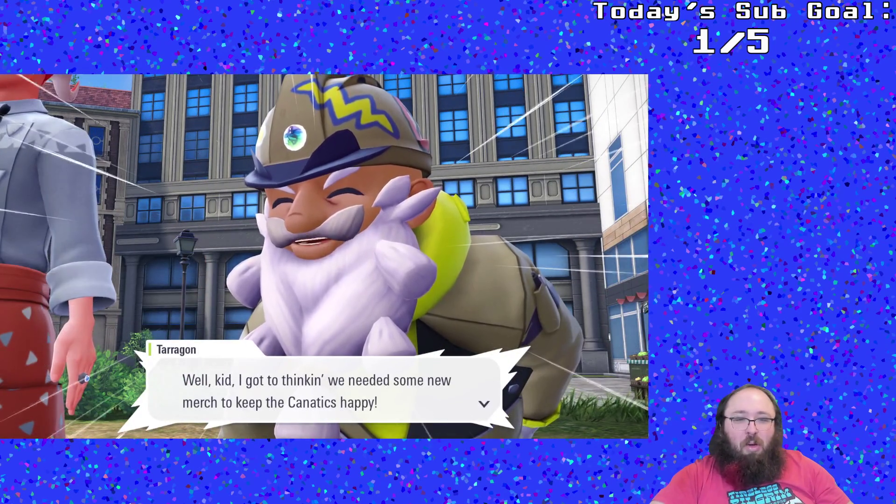
pyautogui.press('Return')
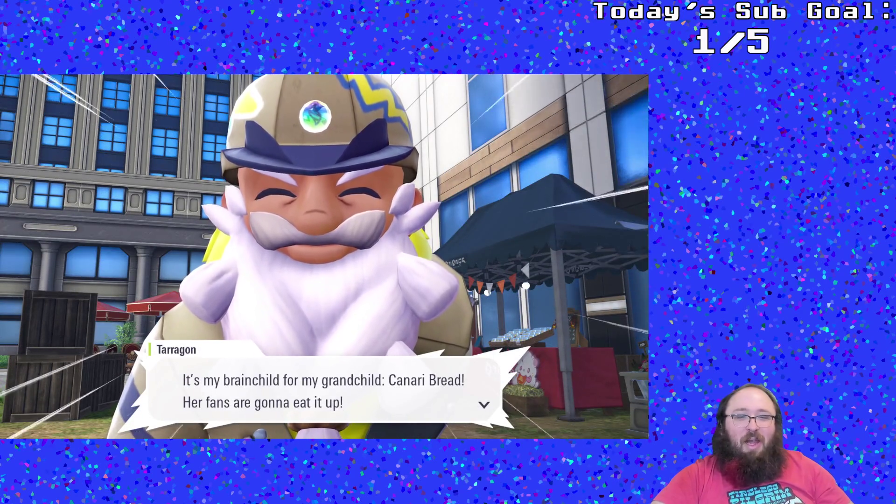
pyautogui.press('Return')
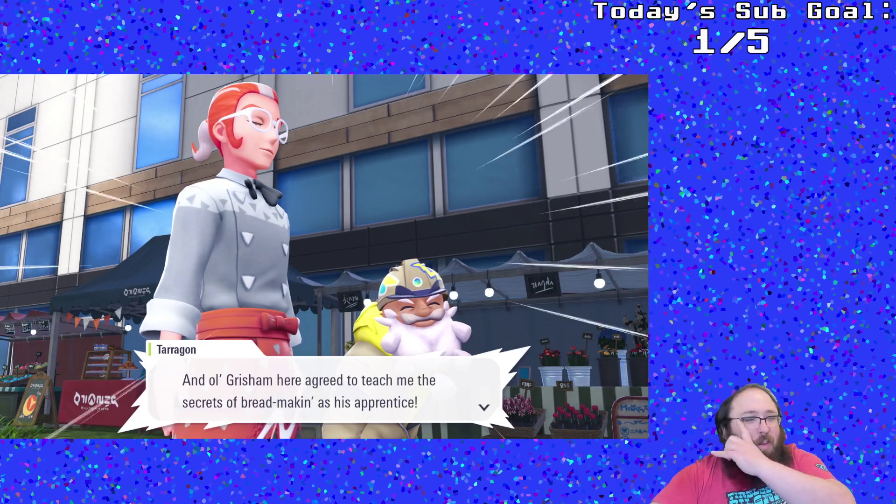
pyautogui.press('Return')
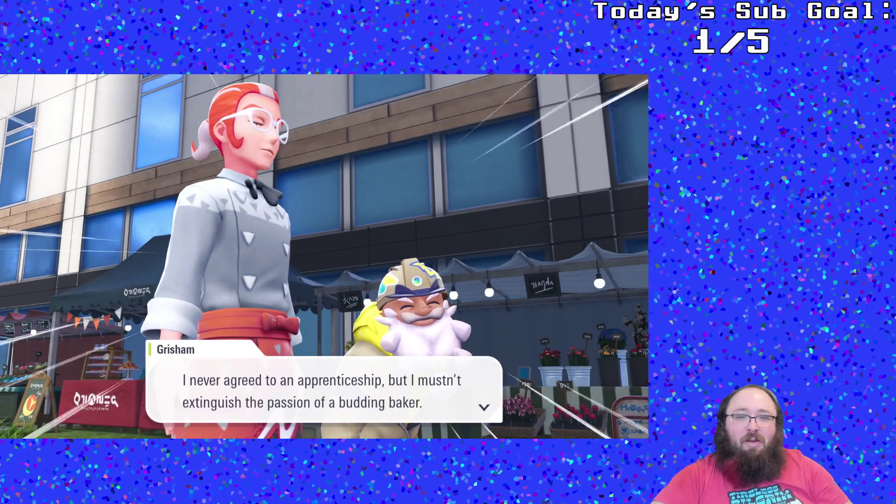
pyautogui.press('Return')
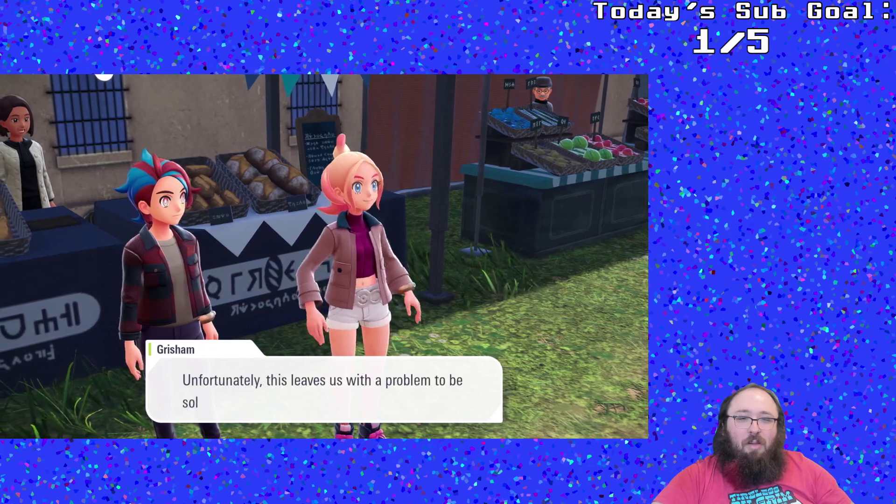
pyautogui.press('Return')
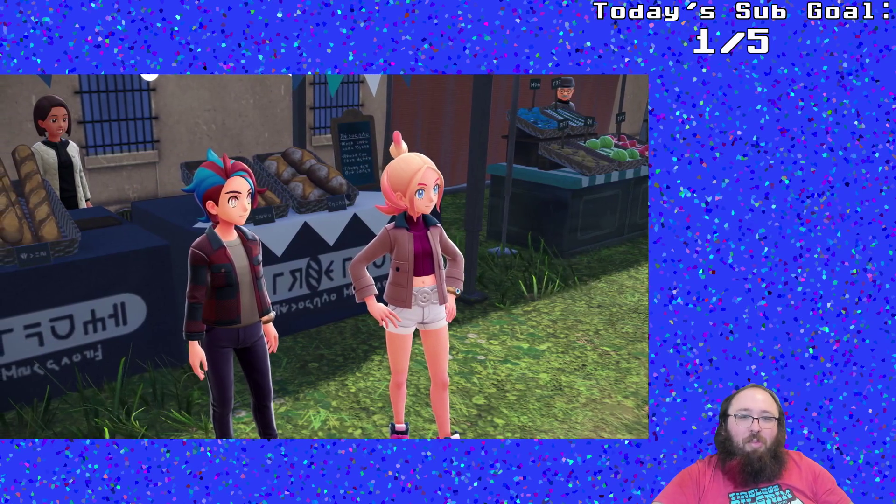
pyautogui.press('Return')
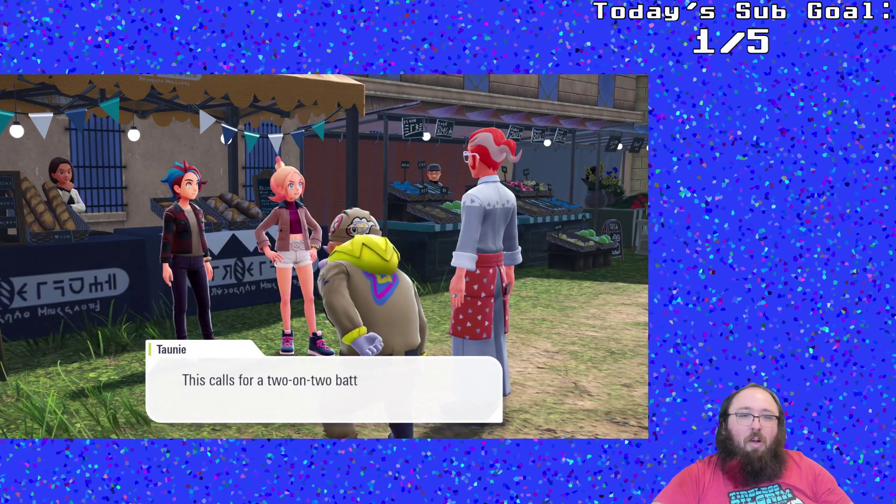
pyautogui.press('Return')
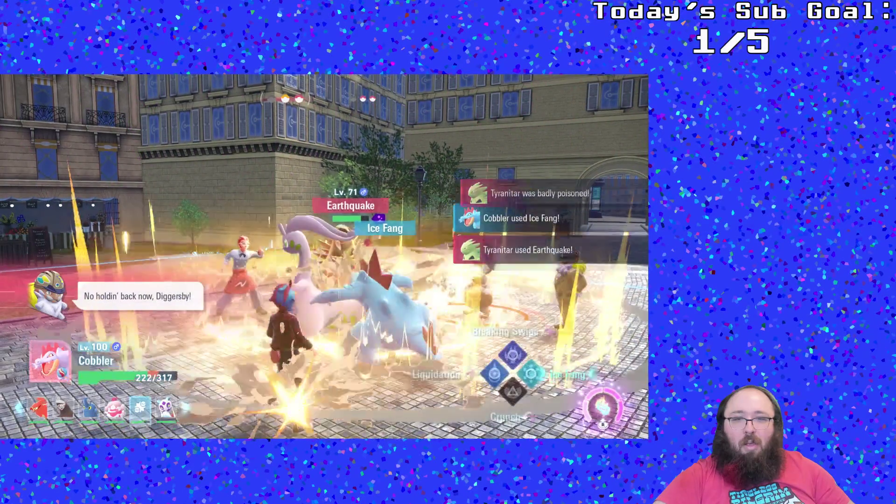
# - Attack with Cobbler's Liquidation, then send in Slurpuff after Cobbler faints
pyautogui.press('y')
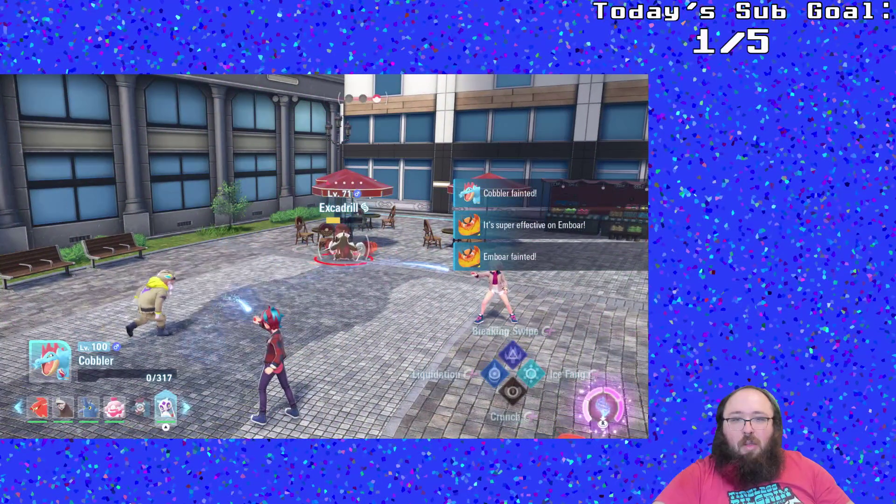
pyautogui.press('Left')
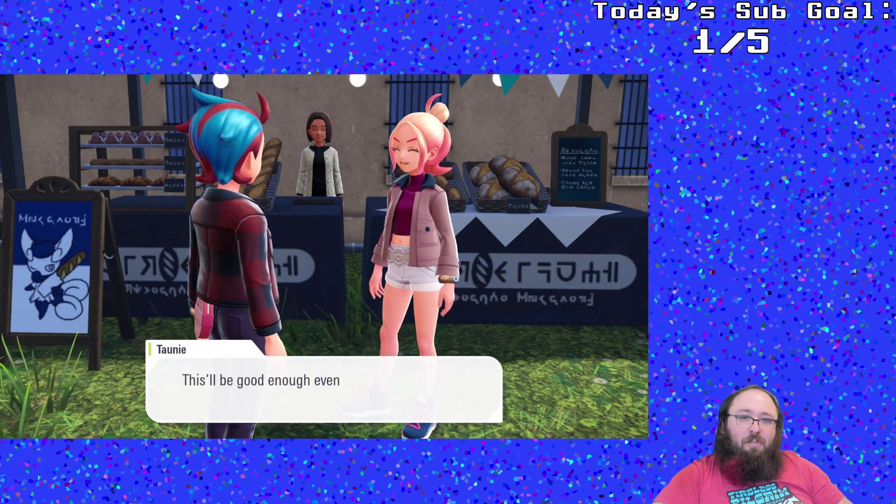
# - Advance the post-battle talk through Tarragon's masterpiece boast and Grisham's replies about the finest breads
pyautogui.press('Return')
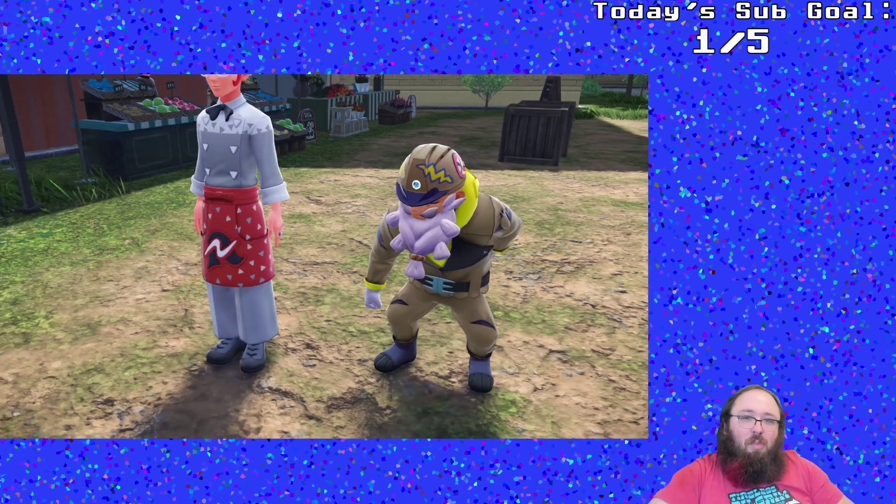
pyautogui.press('Return')
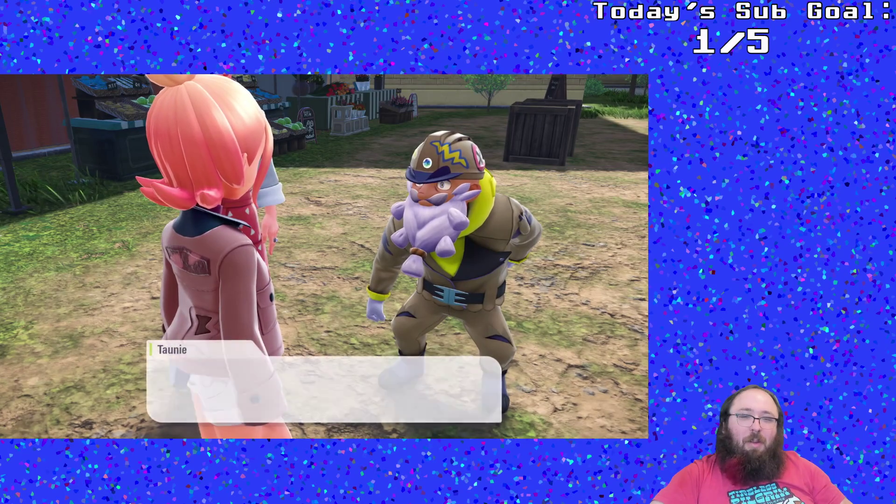
pyautogui.press('Return')
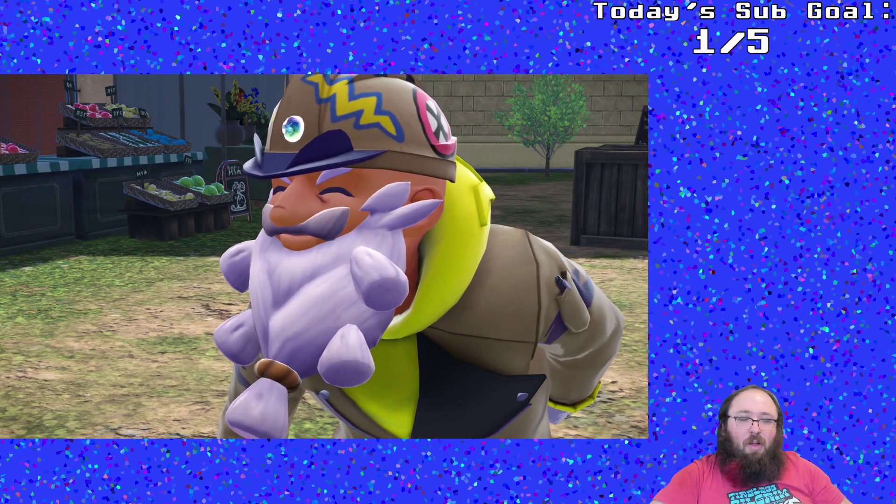
pyautogui.press('Return')
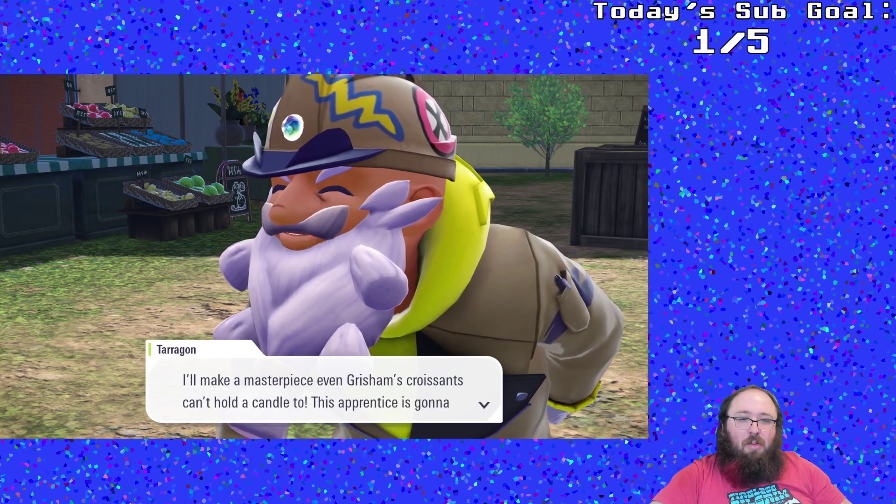
pyautogui.press('Return')
pyautogui.press('Return')
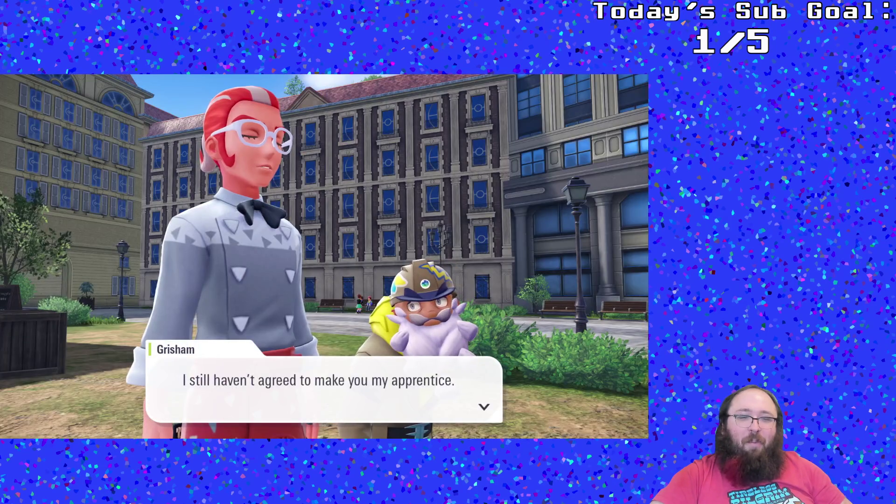
pyautogui.press('Return')
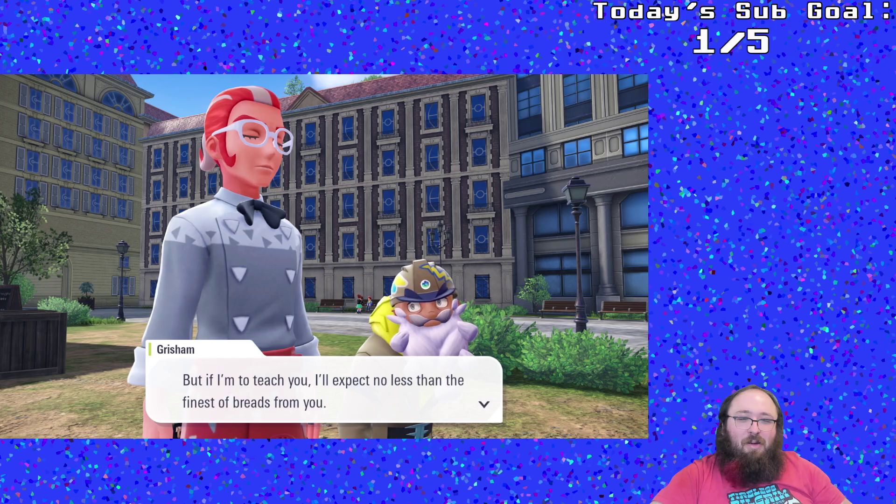
pyautogui.press('Return')
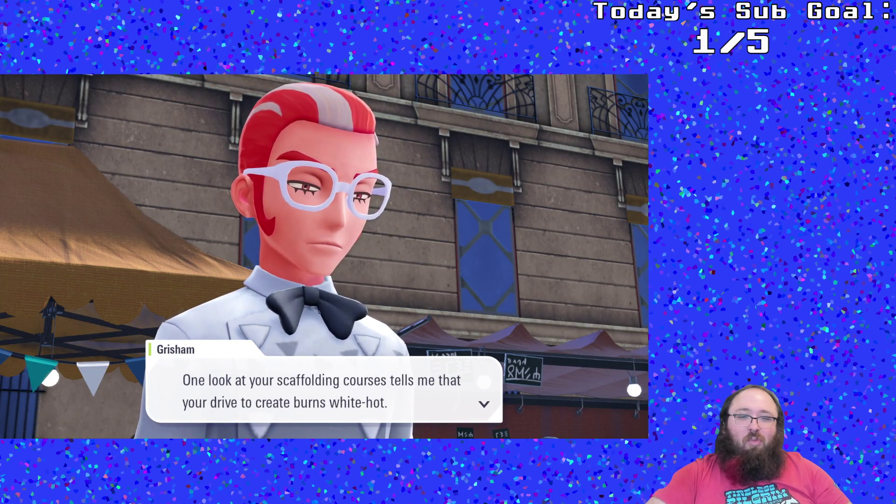
pyautogui.press('Return')
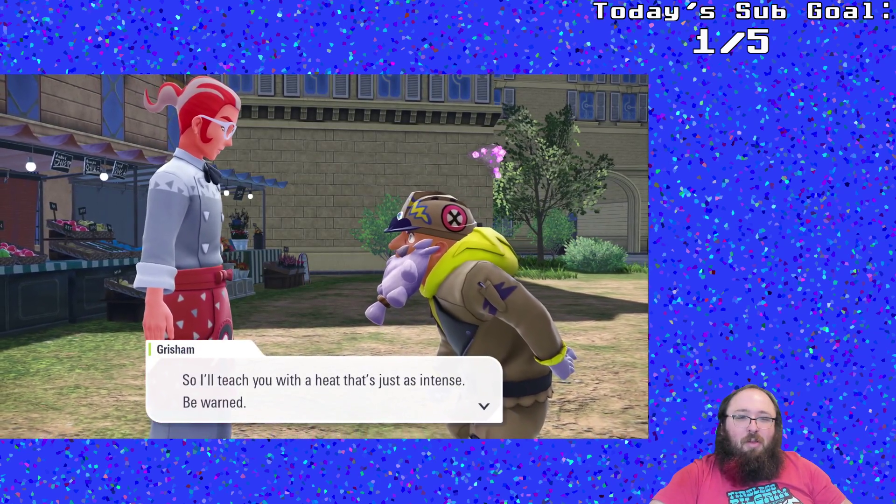
pyautogui.press('Return')
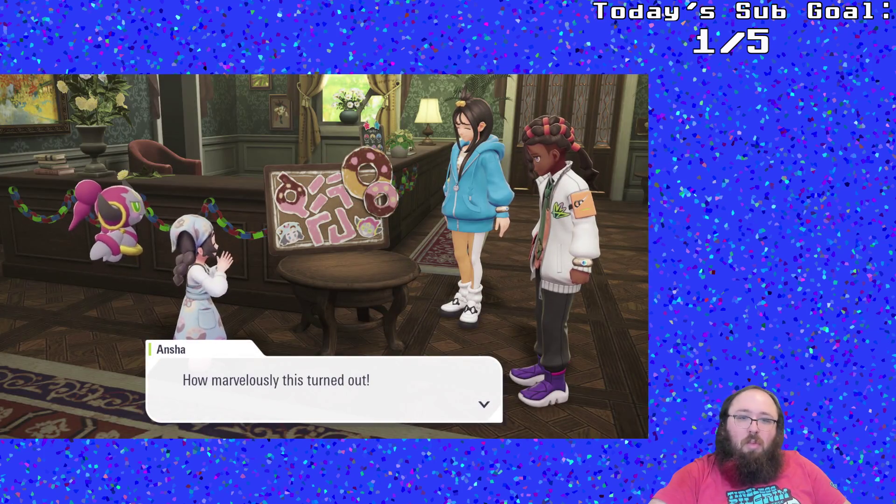
# - Reply that you'll make one donut, then get through Ansha, Naveen and Lida's talk about the cost
pyautogui.press('Return')
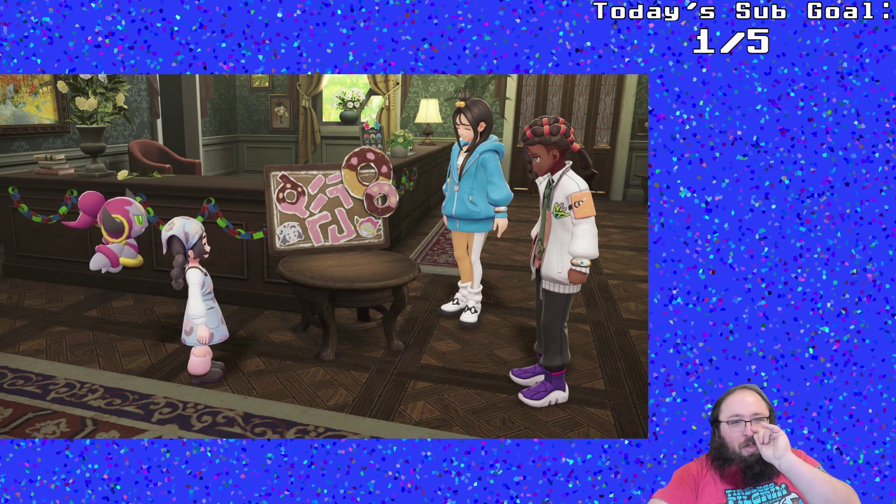
pyautogui.press('Return')
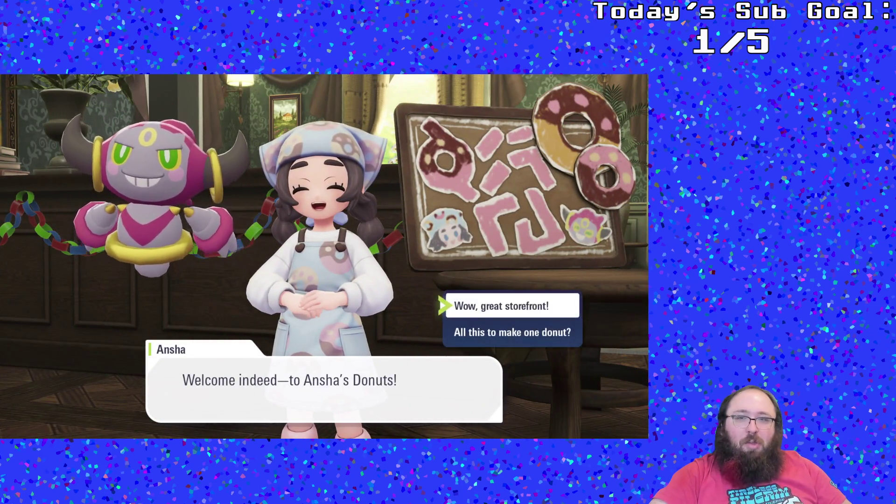
pyautogui.press('Down')
pyautogui.press('Return')
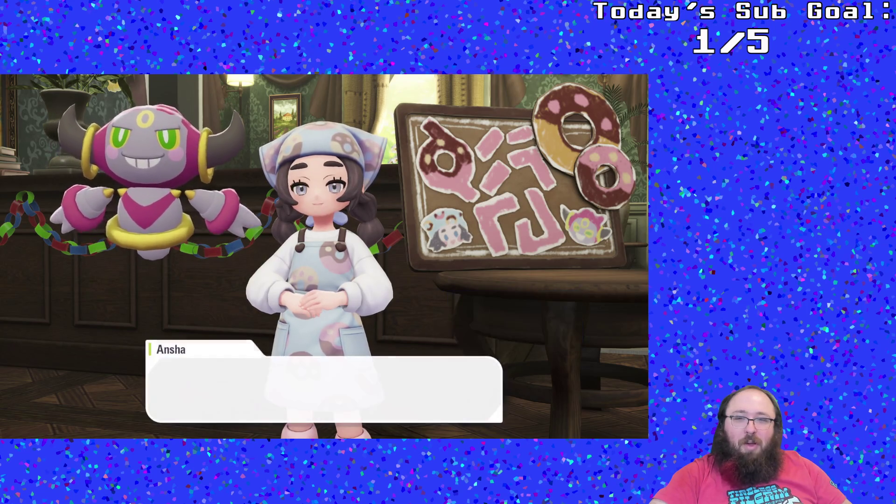
pyautogui.press('Return')
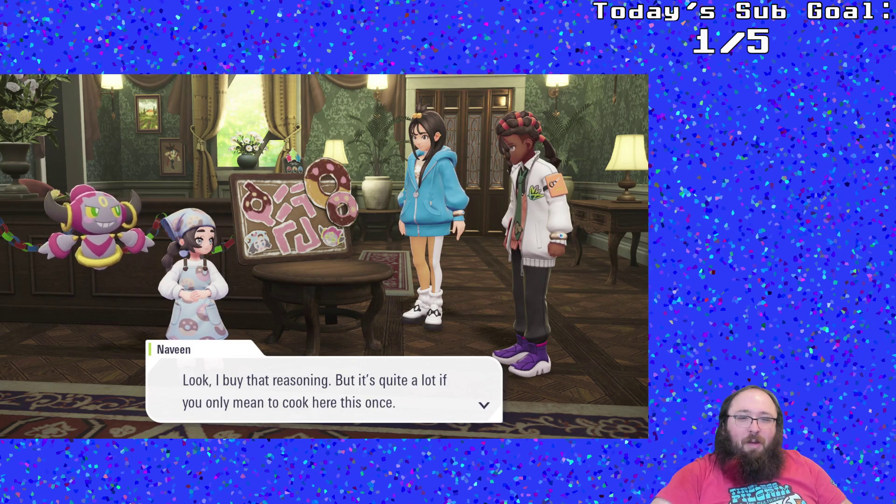
pyautogui.press('Return')
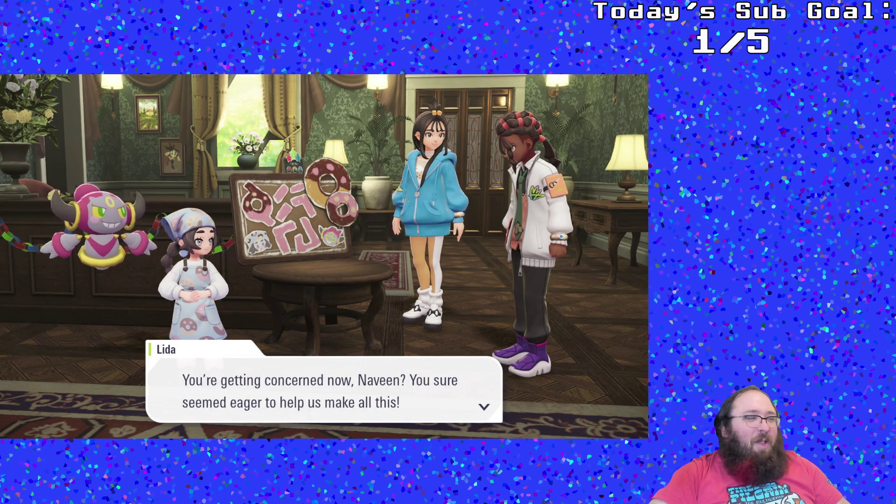
pyautogui.press('Return')
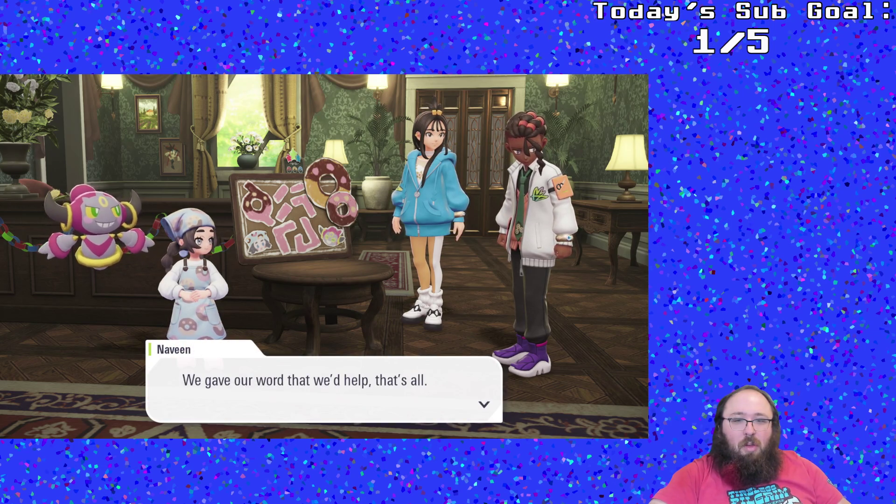
pyautogui.press('Return')
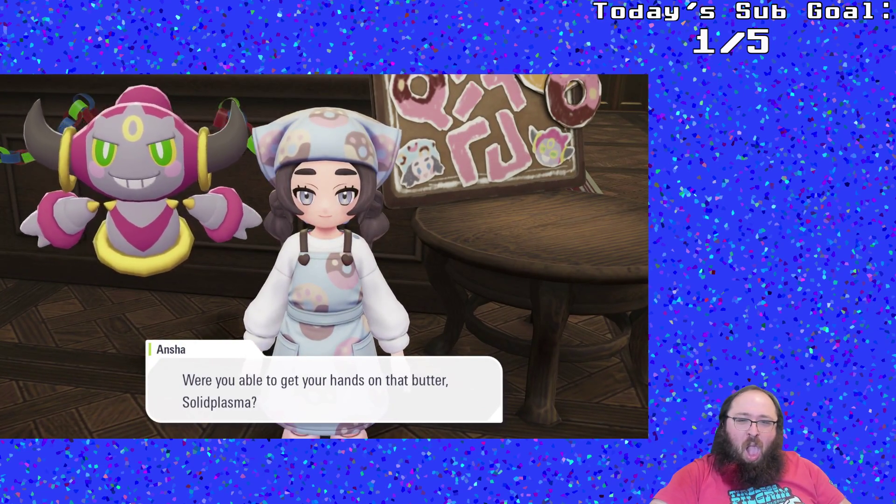
# - Show Ansha the Lumiosian Butter, hear her made-to-order explanation, and speak to her again
pyautogui.press('Return')
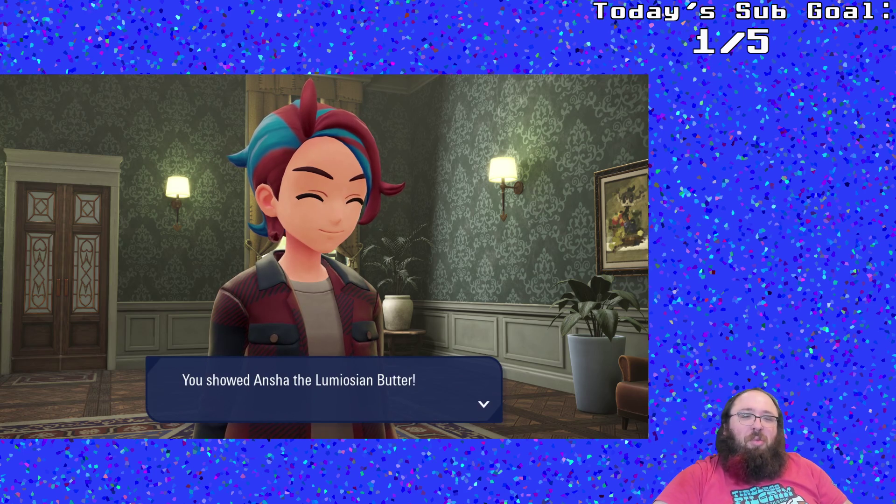
pyautogui.press('Return')
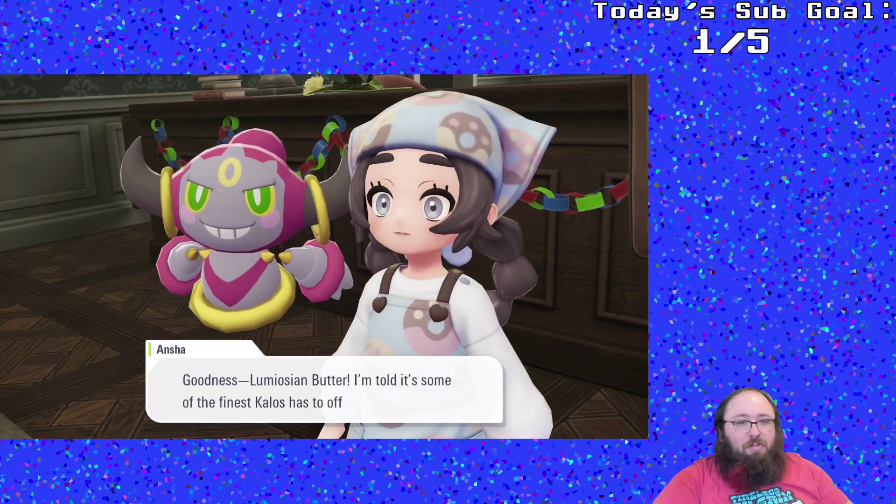
pyautogui.press('Return')
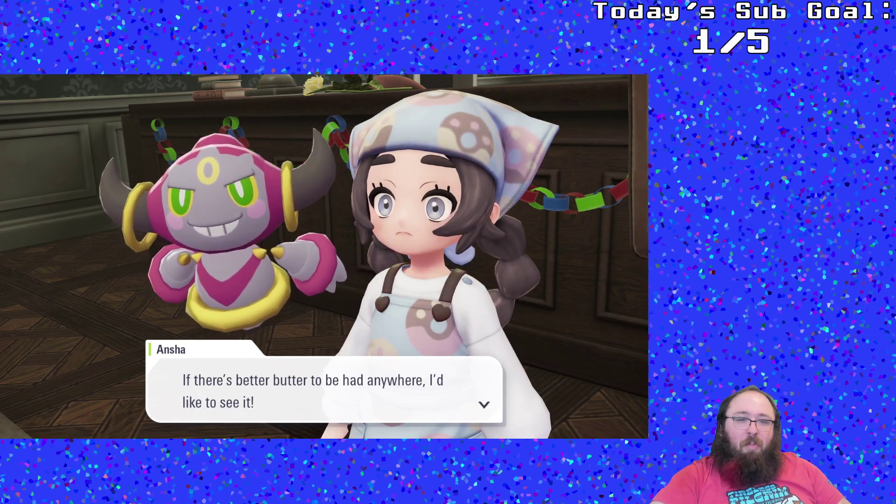
pyautogui.press('Return')
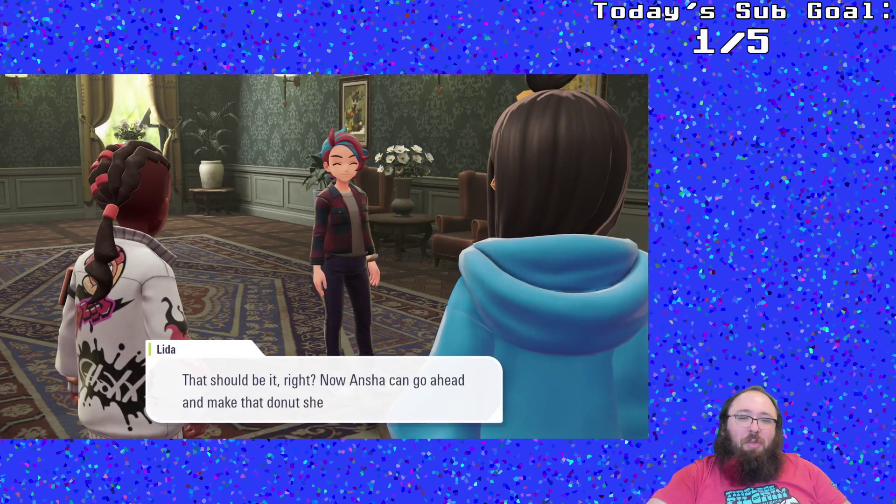
pyautogui.press('Return')
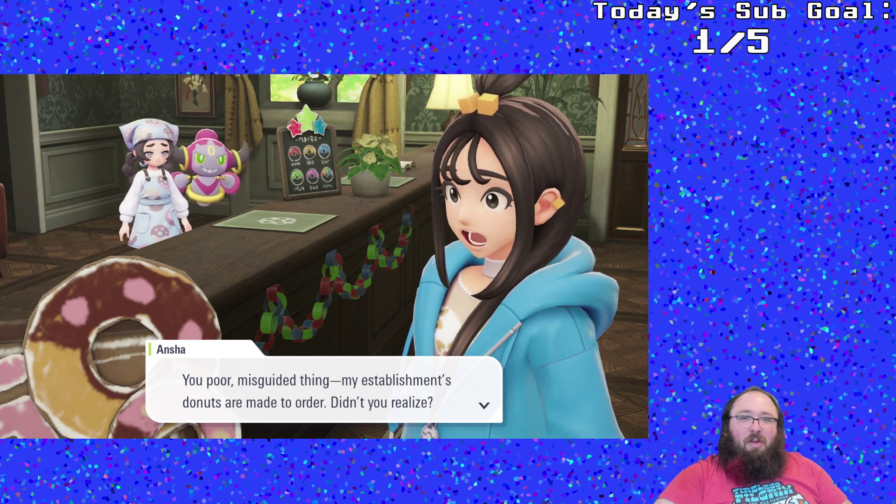
pyautogui.press('Return')
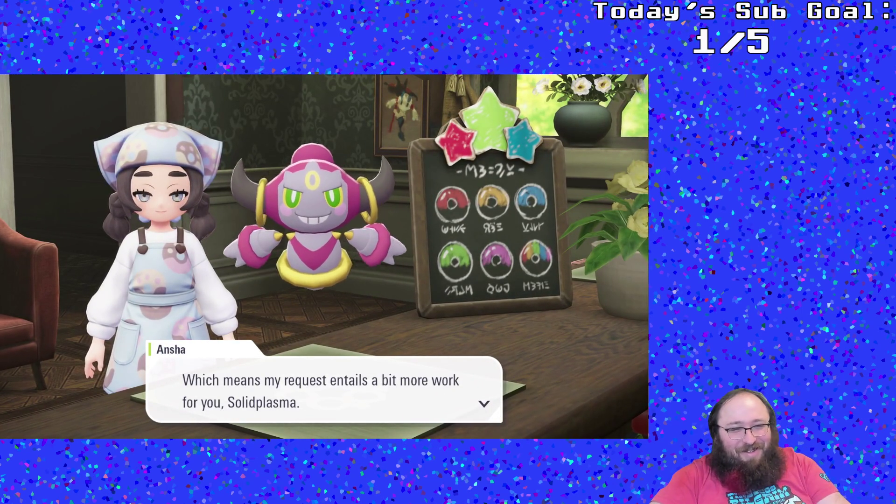
pyautogui.press('Return')
pyautogui.press('Return')
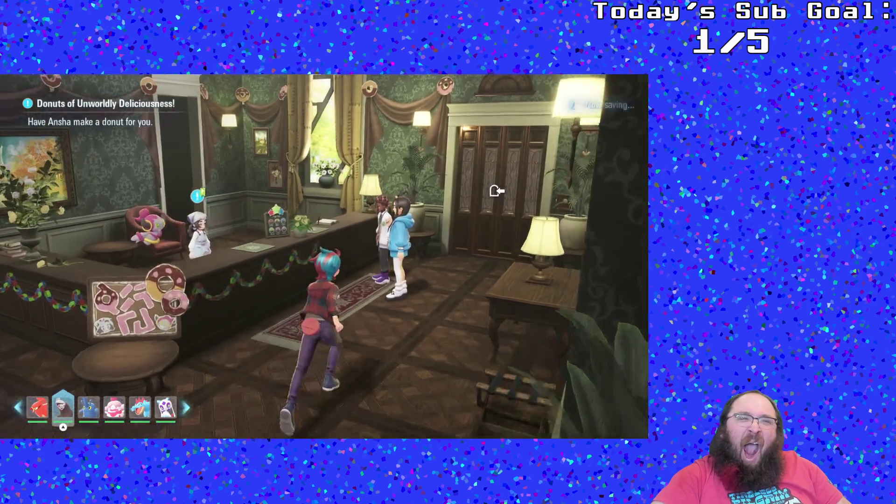
pyautogui.press('Return')
# - Get through Ansha's dialogue, receiving the Pecha Berries and closing their description
pyautogui.press('Return')
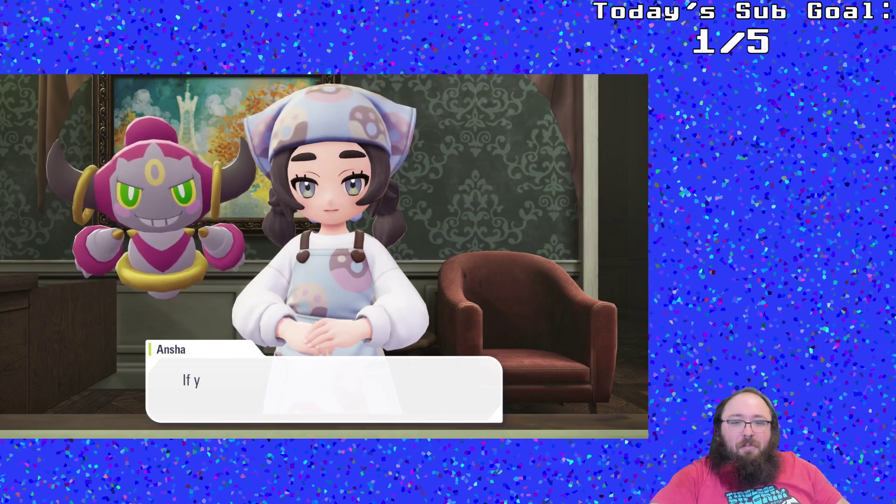
pyautogui.press('Return')
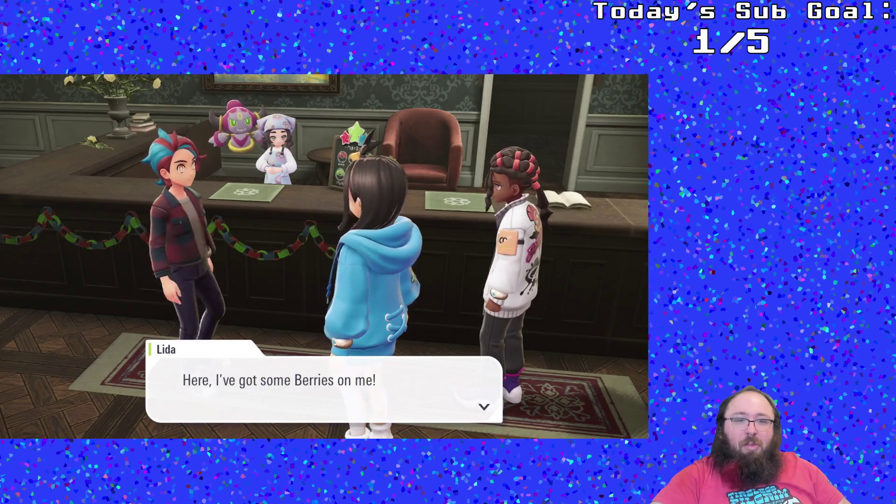
pyautogui.press('Return')
pyautogui.press('Return')
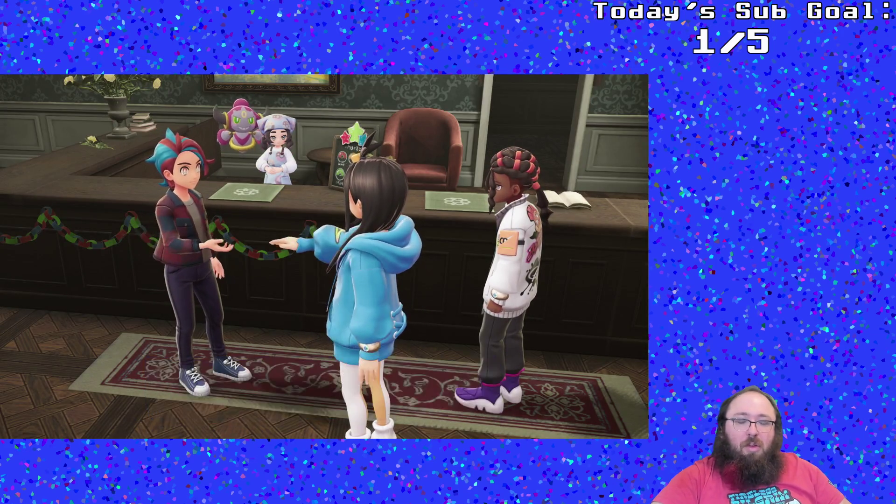
pyautogui.press('Return')
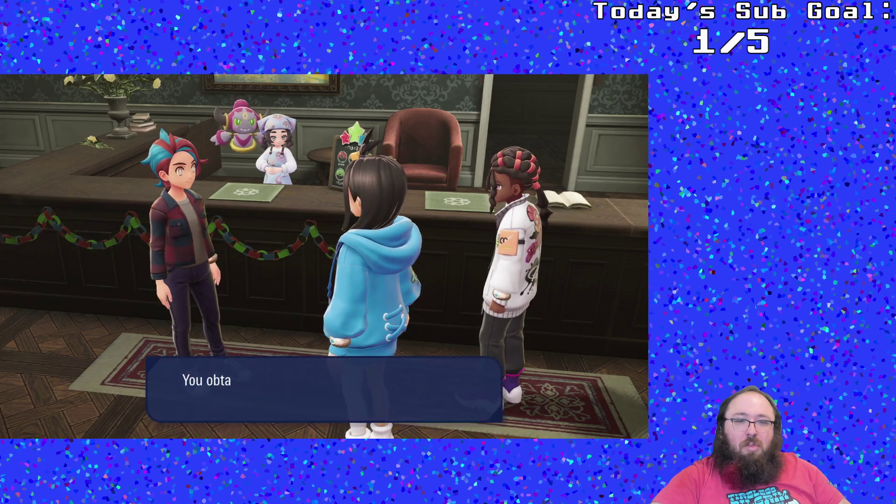
pyautogui.press('Return')
pyautogui.press('Return')
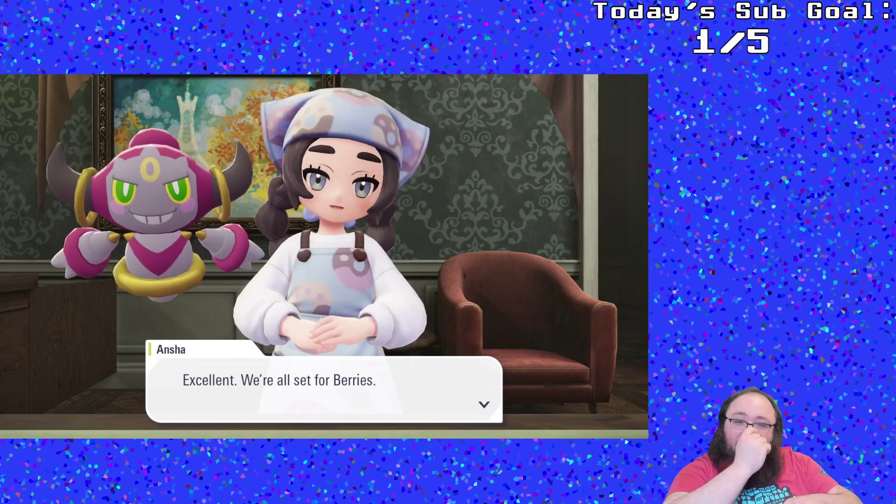
pyautogui.press('Return')
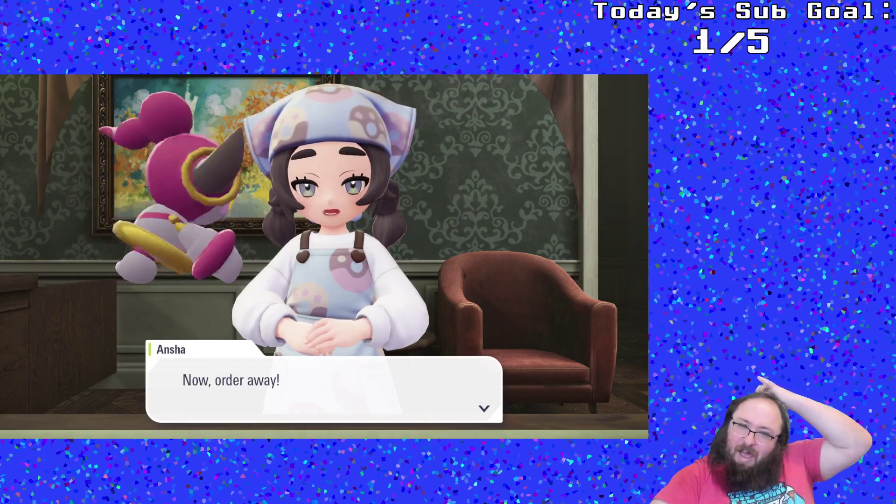
pyautogui.press('Return')
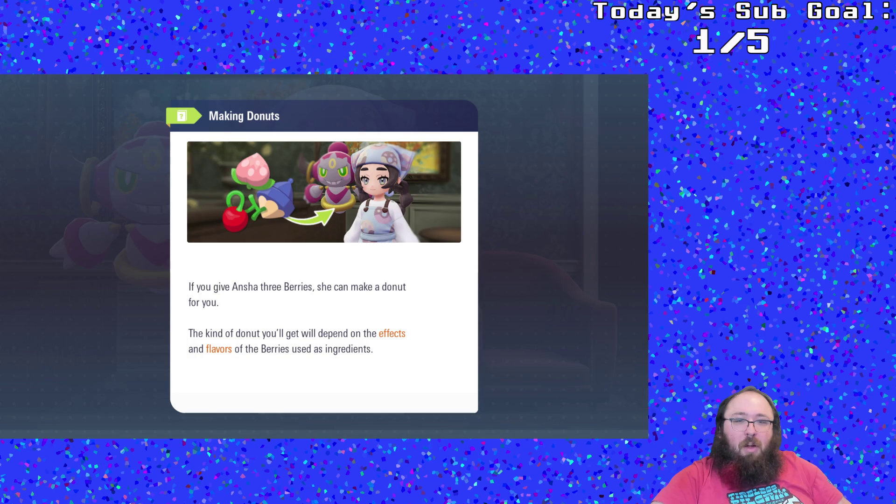
# - Close the Making Donuts tutorial and compare the Cheri and Chesto Berry flavors
pyautogui.press('Return')
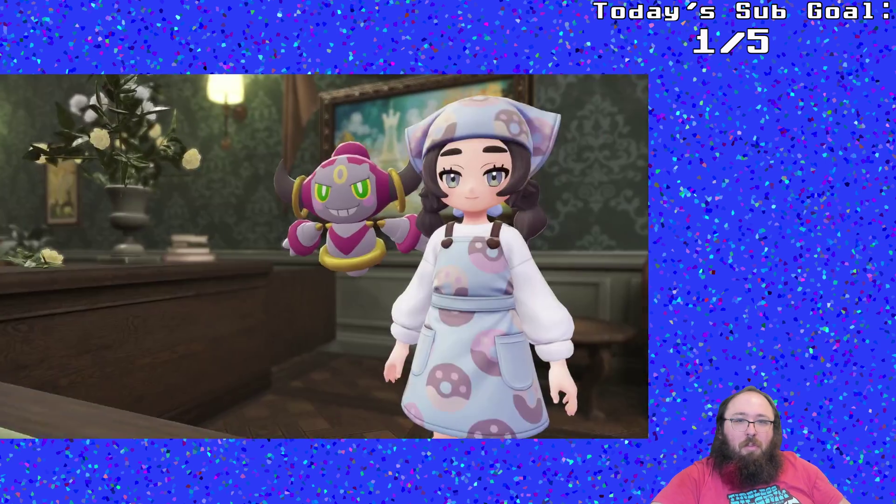
pyautogui.press('Down')
pyautogui.press('Up')
# - Browse berry flavor previews and add a Shuca Berry as the first ingredient
pyautogui.press('Down')
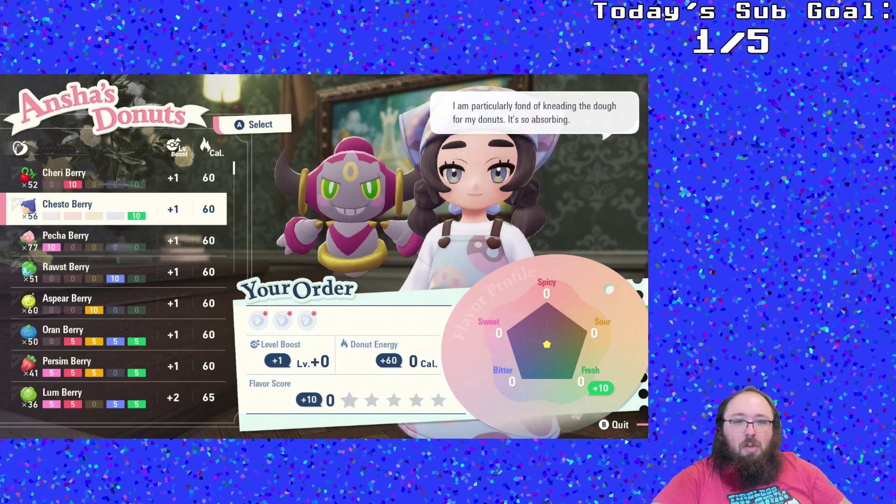
pyautogui.press('Down')
pyautogui.press('Down')
pyautogui.press('Down')
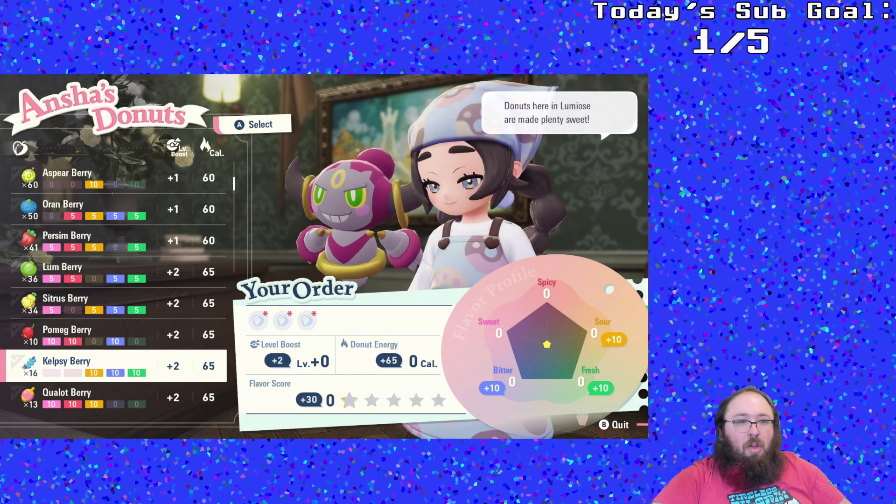
pyautogui.press('Up')
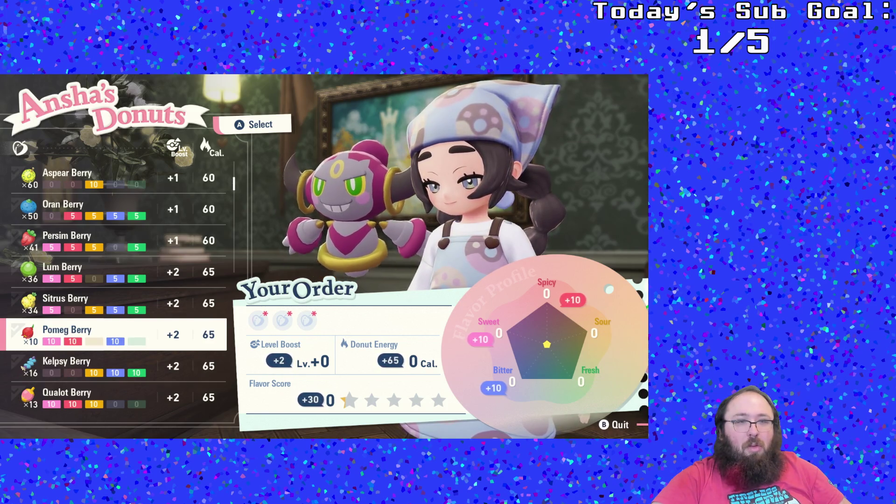
pyautogui.press('Down')
pyautogui.press('Down')
pyautogui.press('Down')
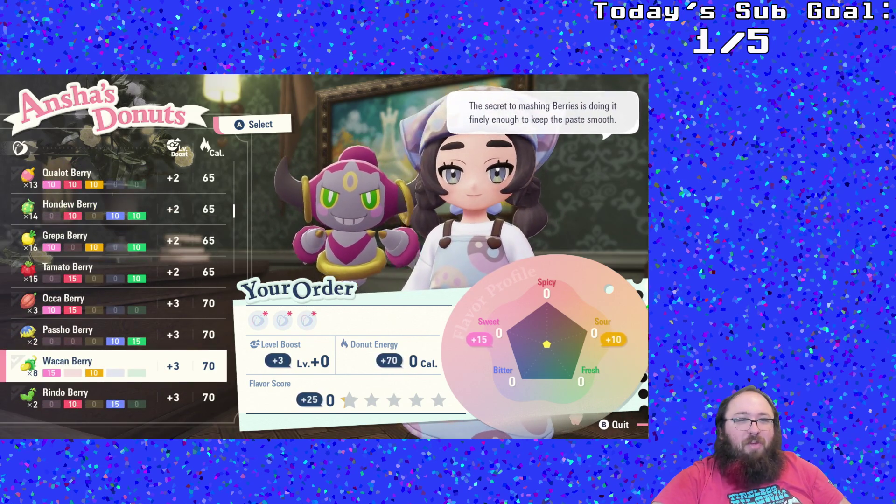
pyautogui.press('Down')
pyautogui.press('Down')
pyautogui.press('Down')
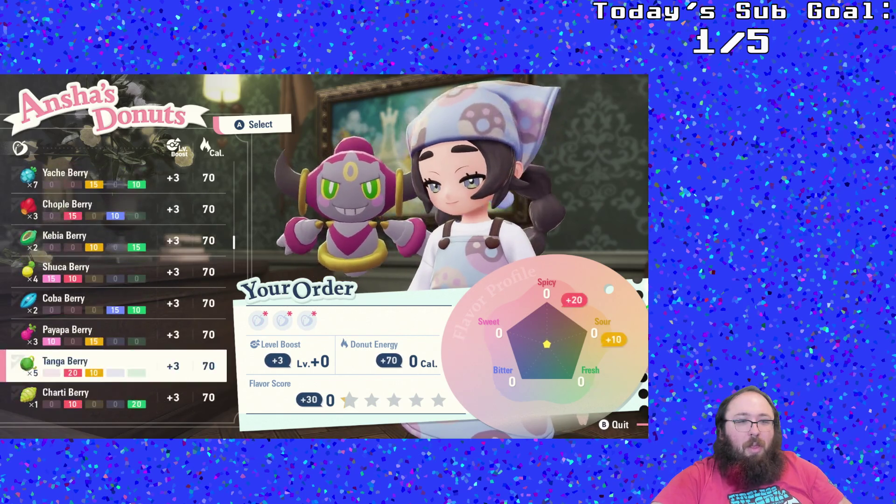
pyautogui.press('Down')
pyautogui.press('Down')
pyautogui.press('Down')
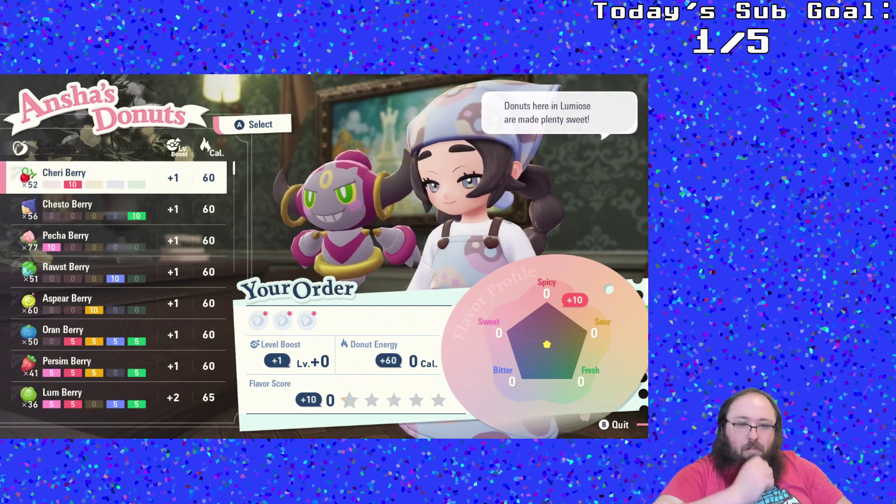
pyautogui.press('Down')
pyautogui.press('Up')
pyautogui.press('Up')
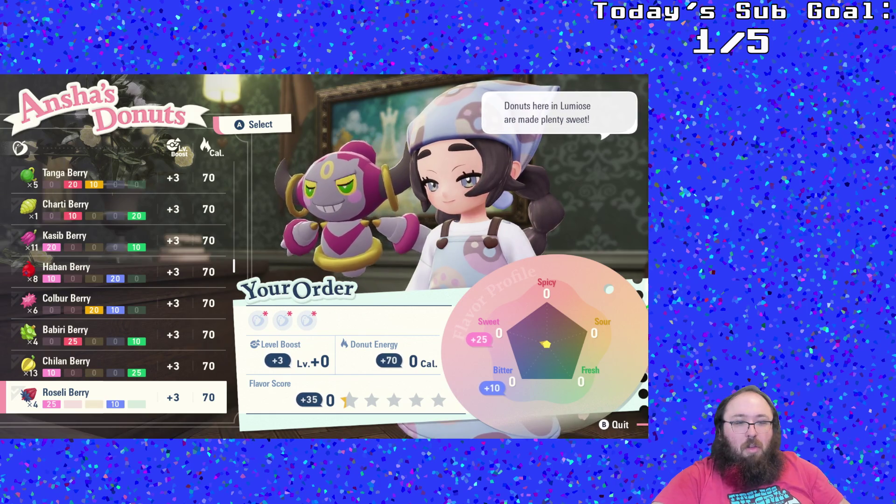
pyautogui.press('Up')
pyautogui.press('Up')
pyautogui.press('Up')
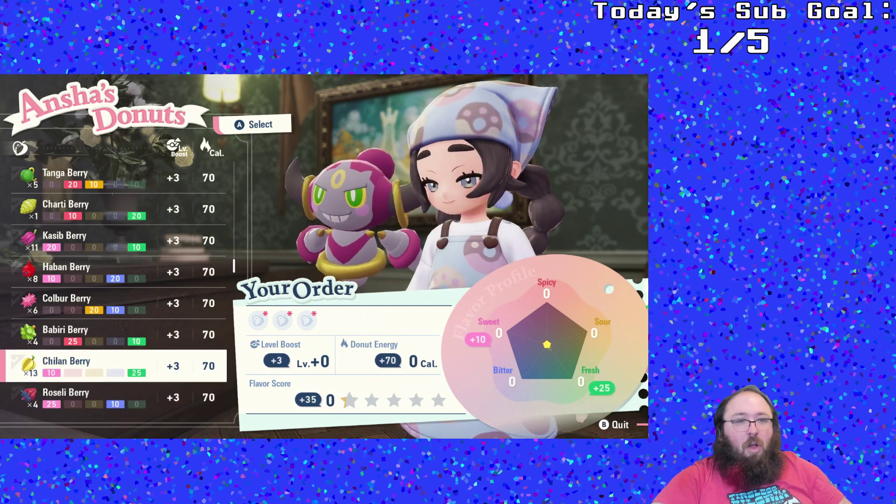
pyautogui.press('Down')
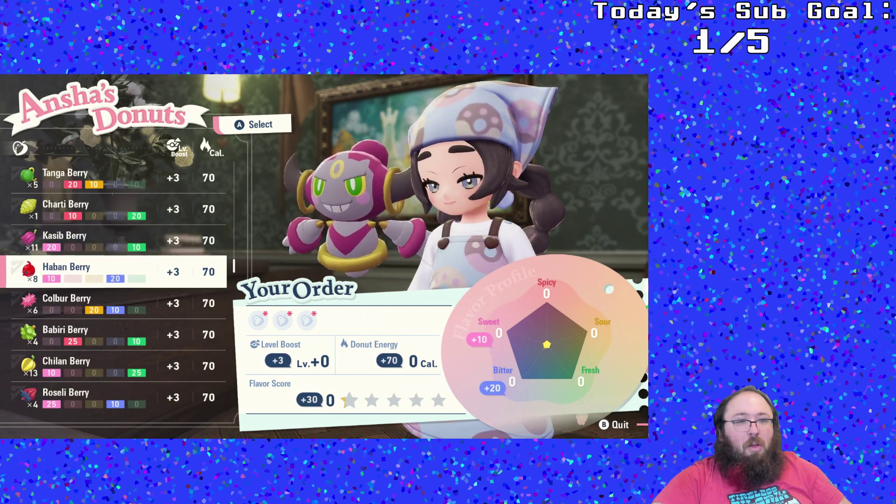
pyautogui.press('Up')
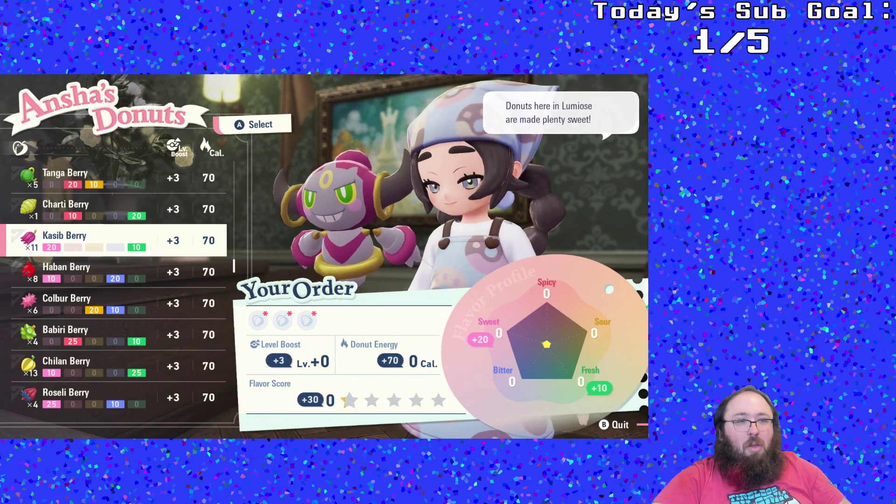
pyautogui.press('Up')
pyautogui.press('Up')
pyautogui.press('Up')
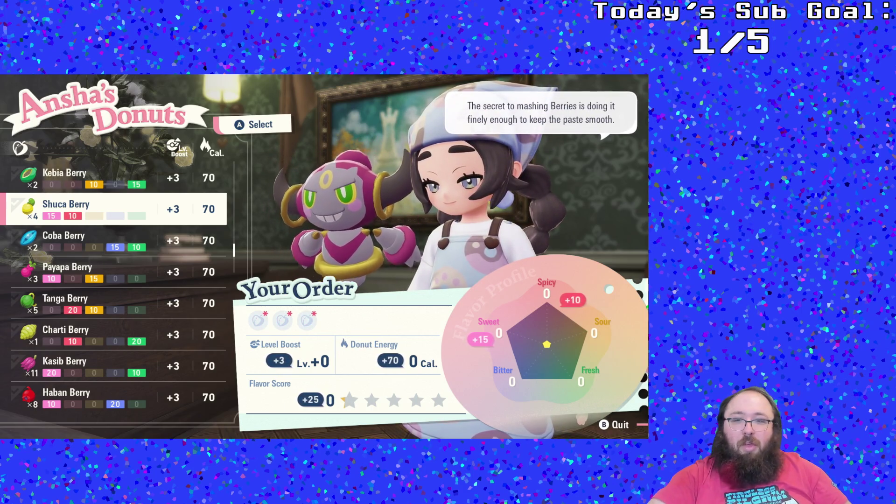
pyautogui.press('a')
# - Add an Occa Berry as the second donut ingredient
pyautogui.press('Up')
pyautogui.press('Up')
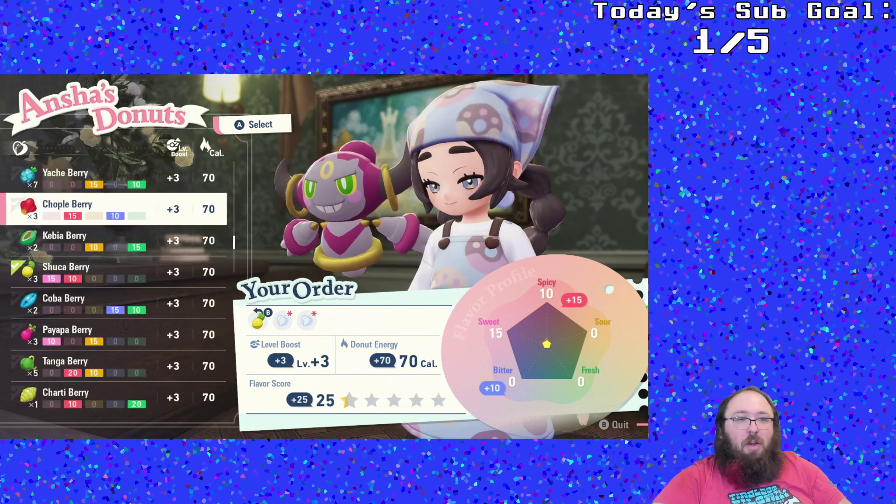
pyautogui.press('Down')
pyautogui.press('Down')
pyautogui.press('Down')
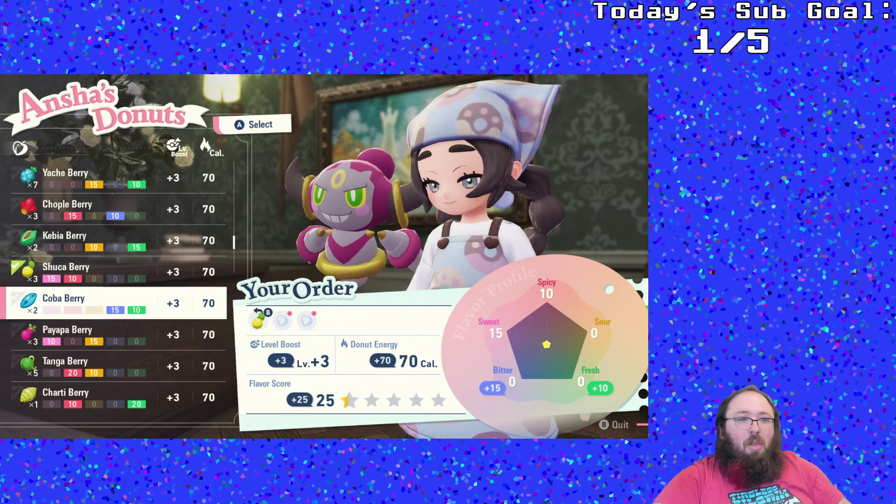
pyautogui.press('Up')
pyautogui.press('Up')
pyautogui.press('Up')
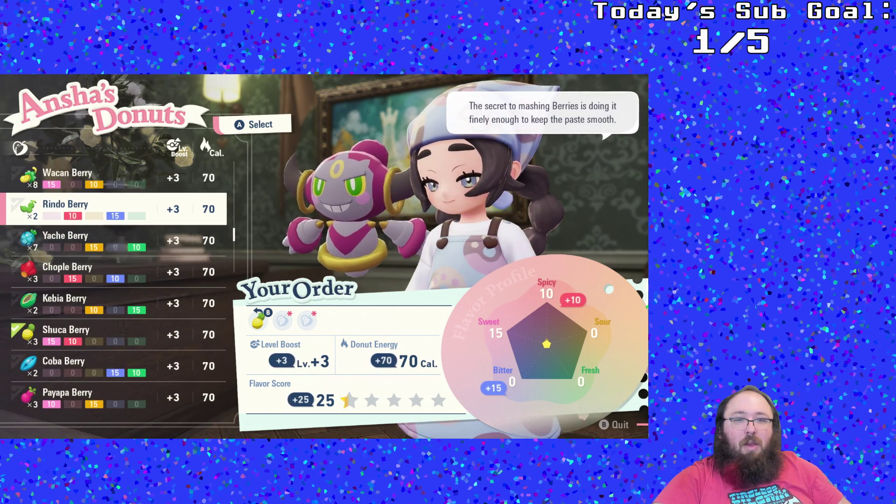
pyautogui.press('Up')
pyautogui.press('Up')
pyautogui.press('Up')
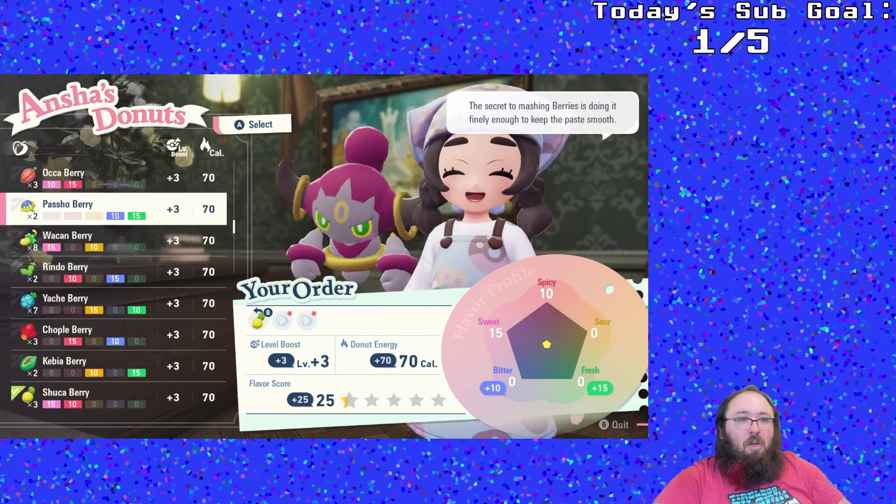
pyautogui.press('Down')
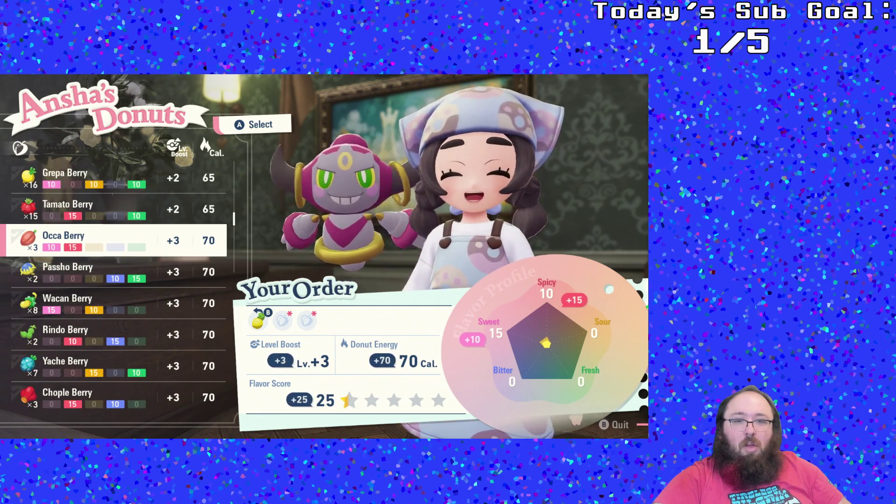
pyautogui.press('Return')
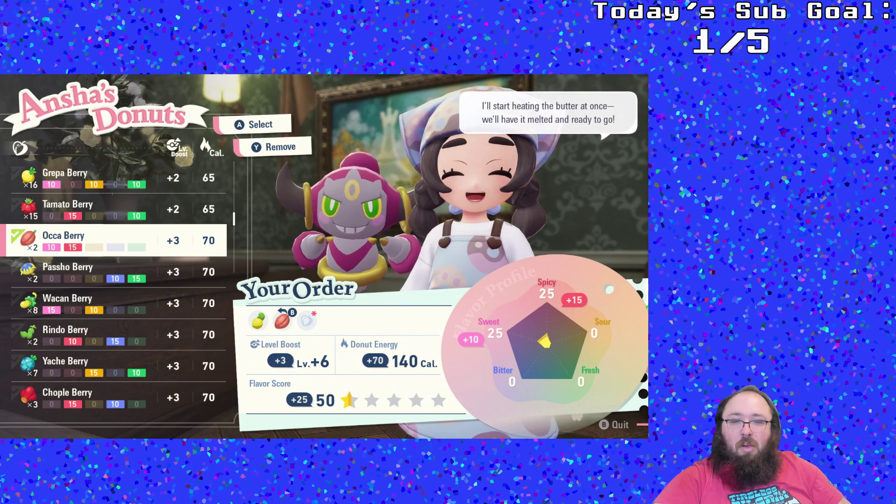
# - Add a Pomeg Berry as the third ingredient and place the donut order
pyautogui.press('Up')
pyautogui.press('Up')
pyautogui.press('Up')
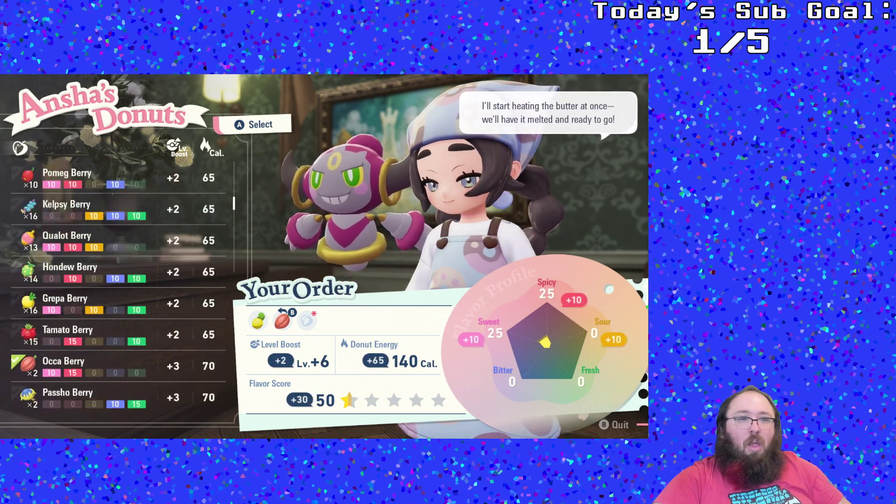
pyautogui.press('Down')
pyautogui.press('Down')
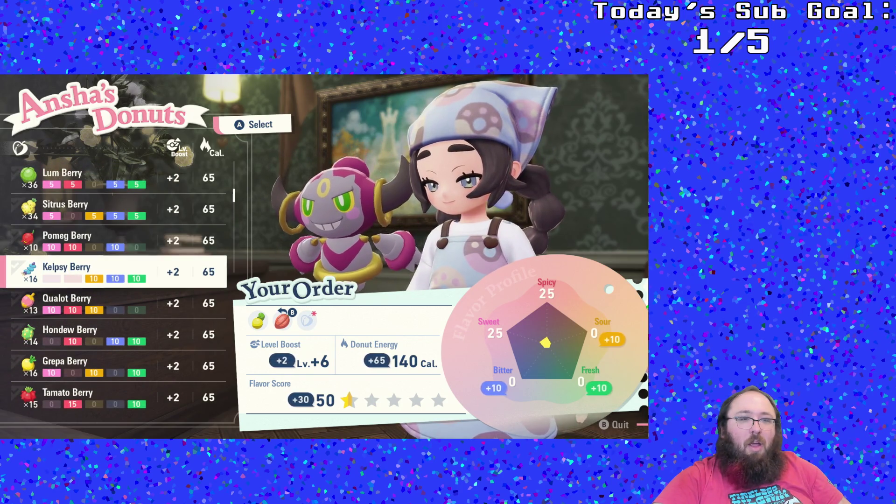
pyautogui.press('Up')
pyautogui.press('Return')
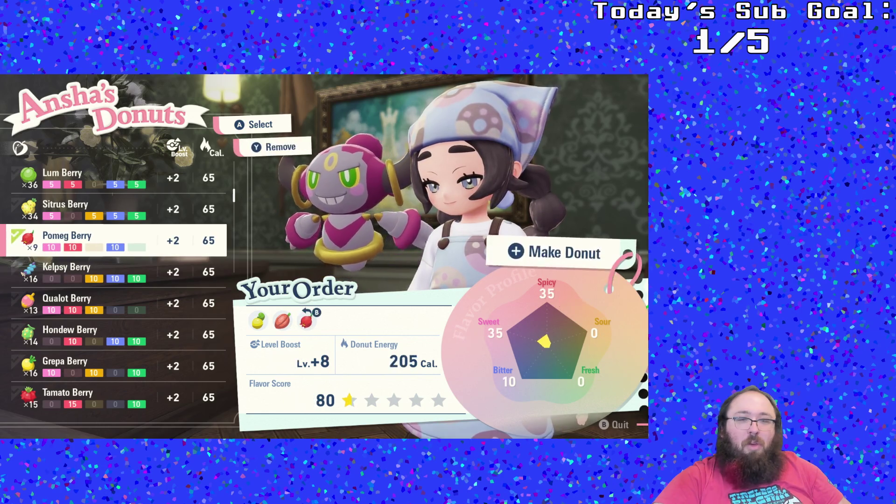
pyautogui.press('+')
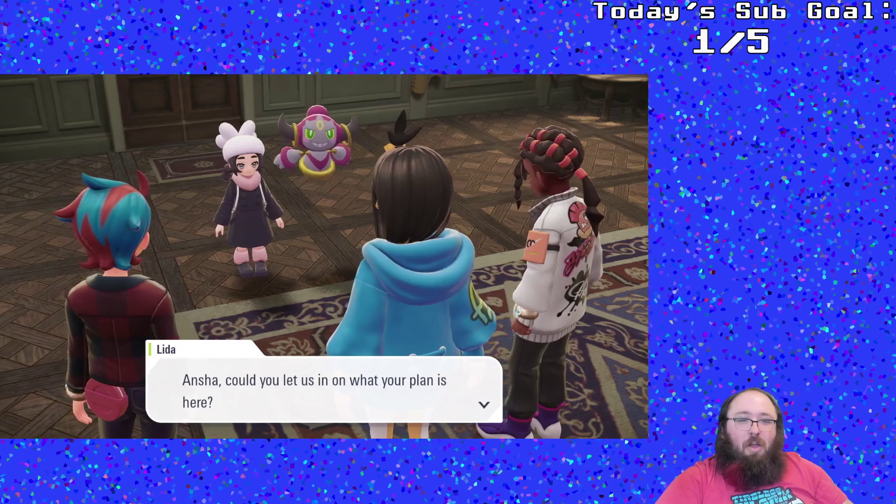
# - Finish the cutscene of Ansha explaining her plan, then bring up the Lumiose City map
pyautogui.press('Return')
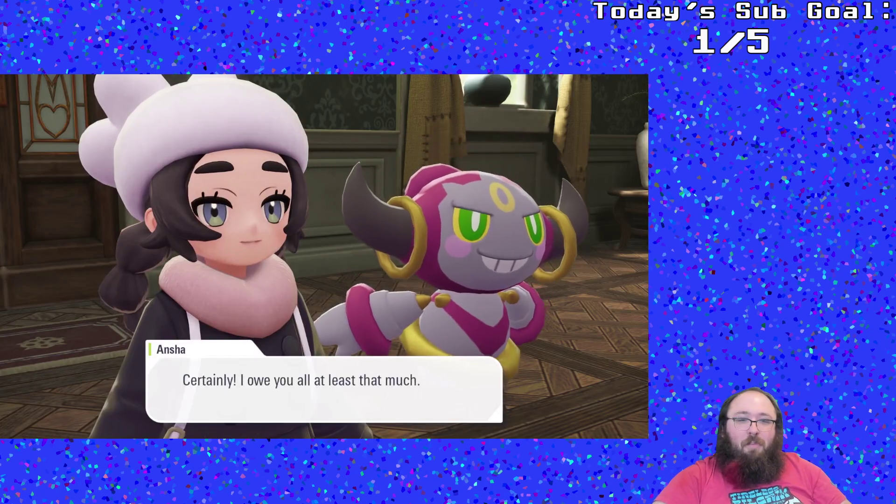
pyautogui.press('Return')
pyautogui.press('Return')
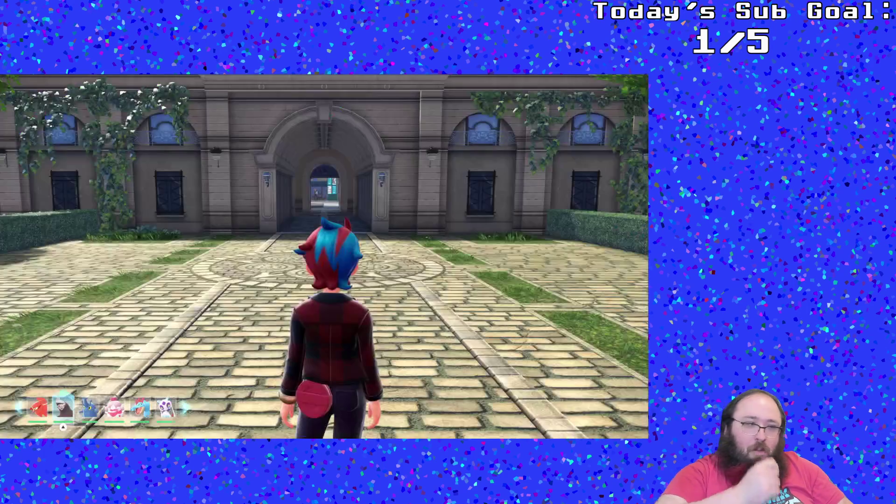
pyautogui.press('m')
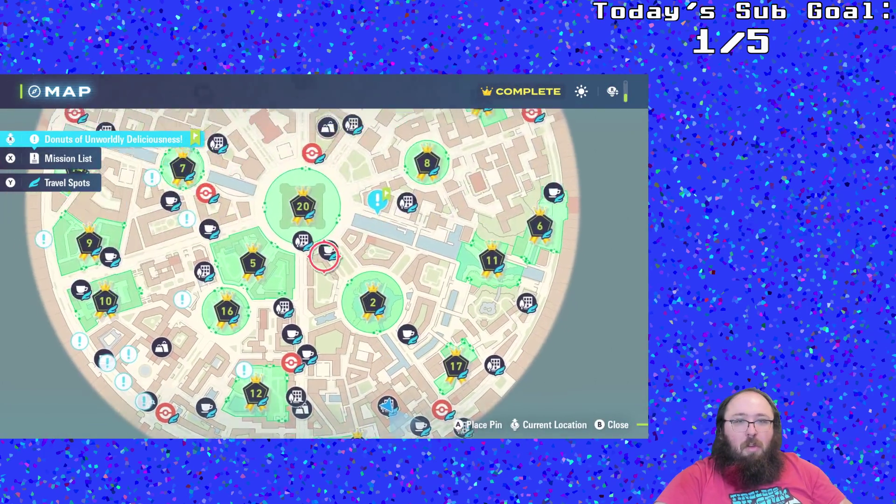
# - Pick the Justice Dojo on the map and confirm fast travel there
pyautogui.press('Return')
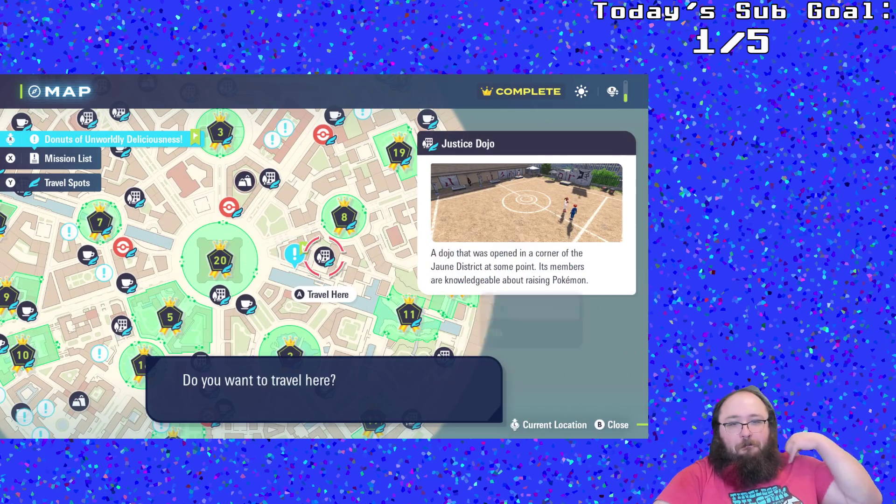
pyautogui.press('Return')
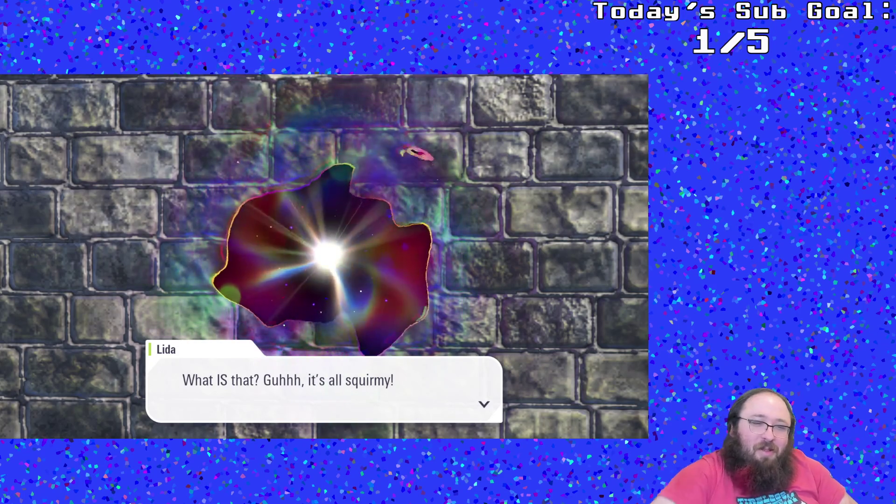
# - Advance Lida's rift dialogue and answer "It's go time!" to follow into the rift
pyautogui.press('Return')
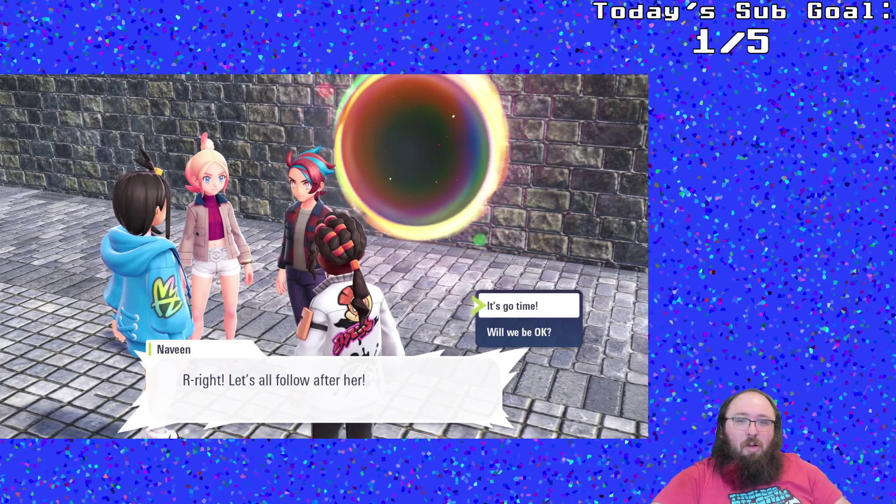
pyautogui.press('Return')
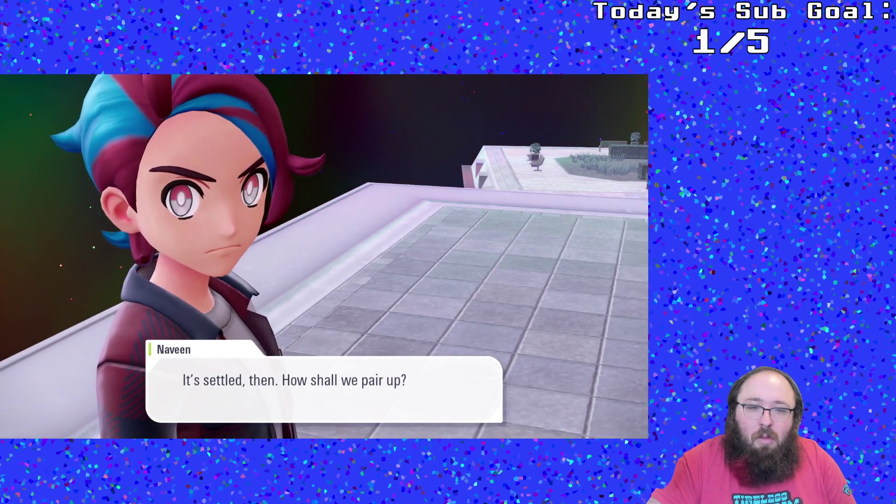
# - Review the pairing choices: go with Lida, or send Taunie with Naveen
pyautogui.press('Down')
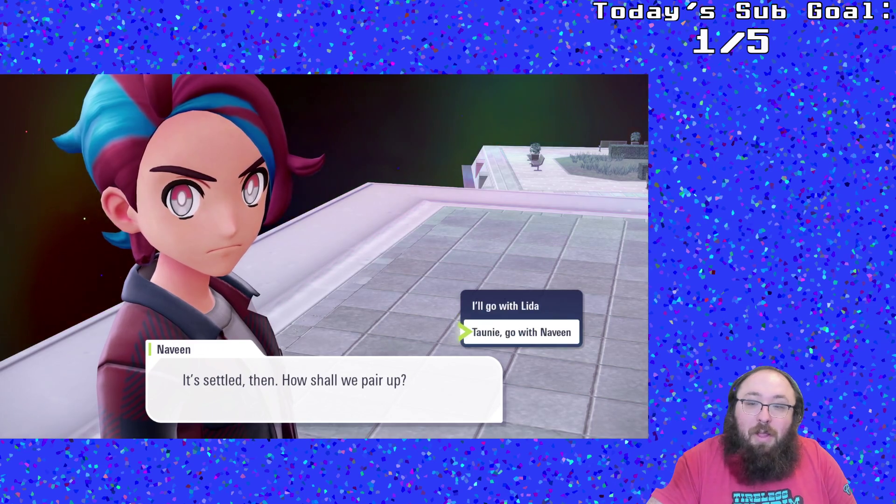
# - Choose 'I'll go with Lida' over the Taunie-with-Naveen pairing option
pyautogui.press('Up')
pyautogui.press('Down')
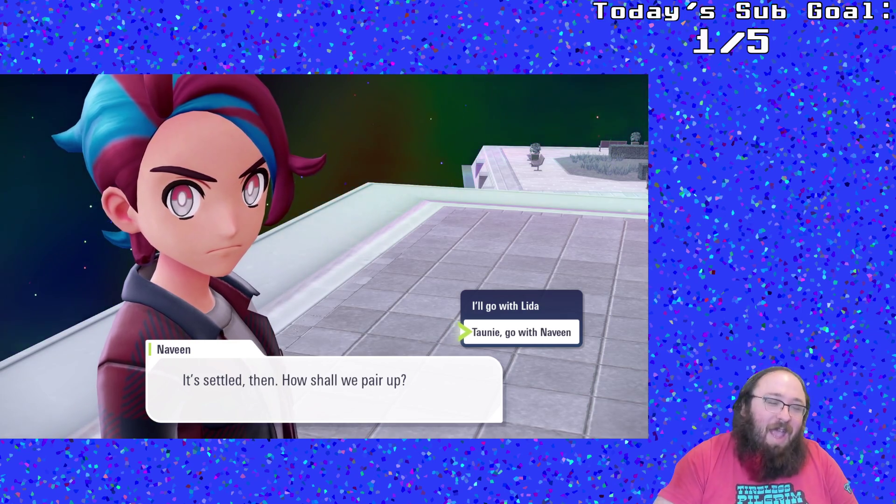
pyautogui.press('Up')
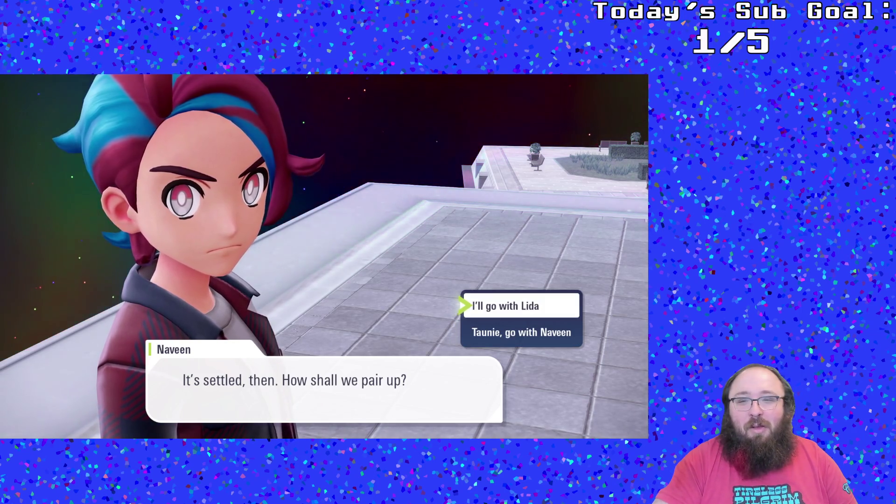
pyautogui.press('Return')
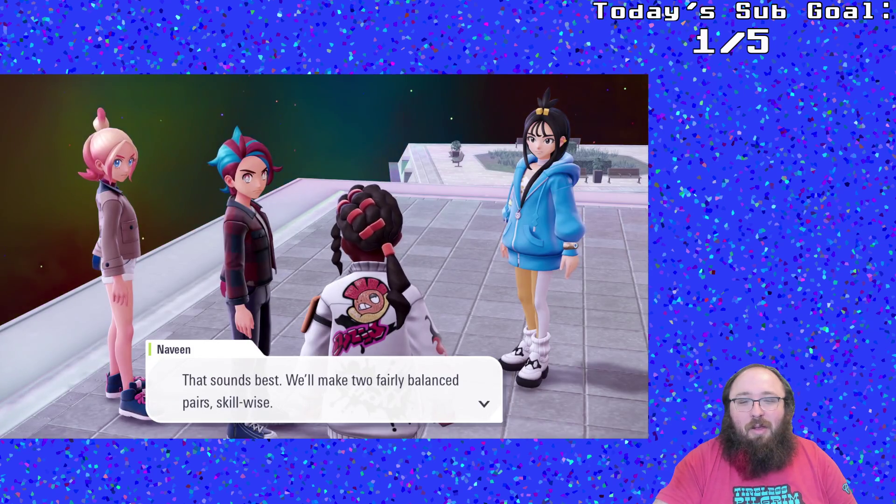
# - Get through Naveen's talk about splitting into pairs and Lida's farewell to him
pyautogui.press('Return')
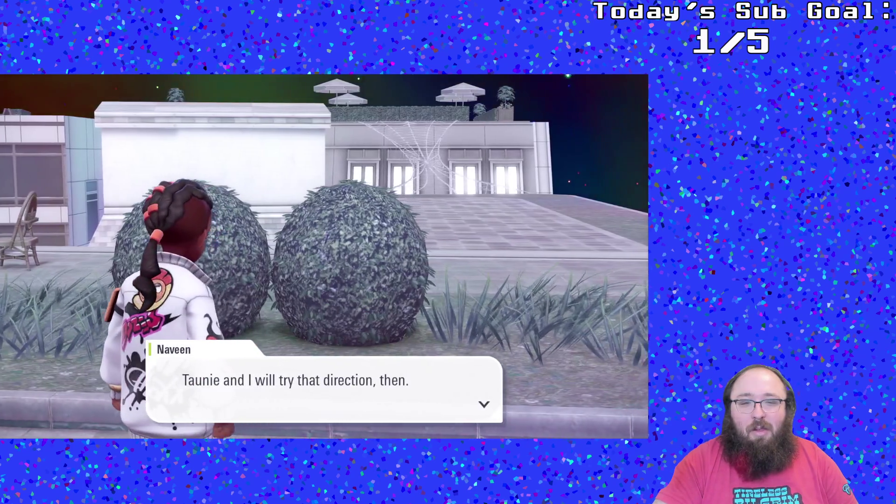
pyautogui.press('Return')
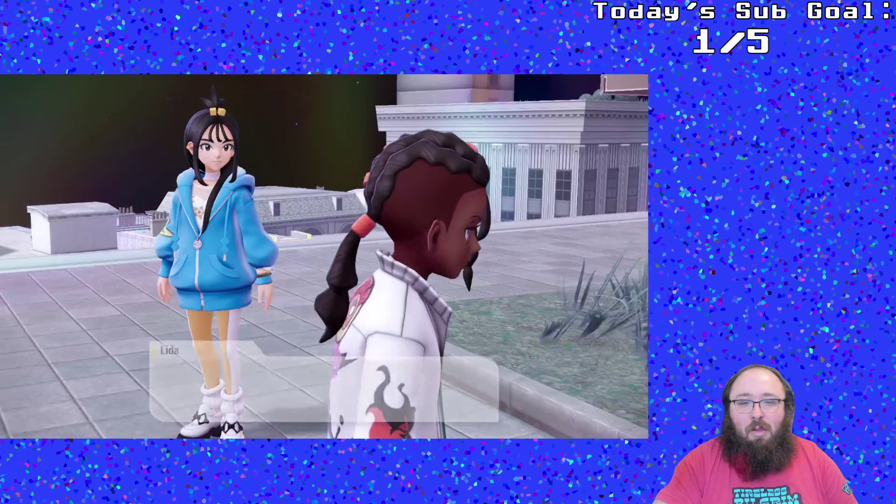
pyautogui.press('Return')
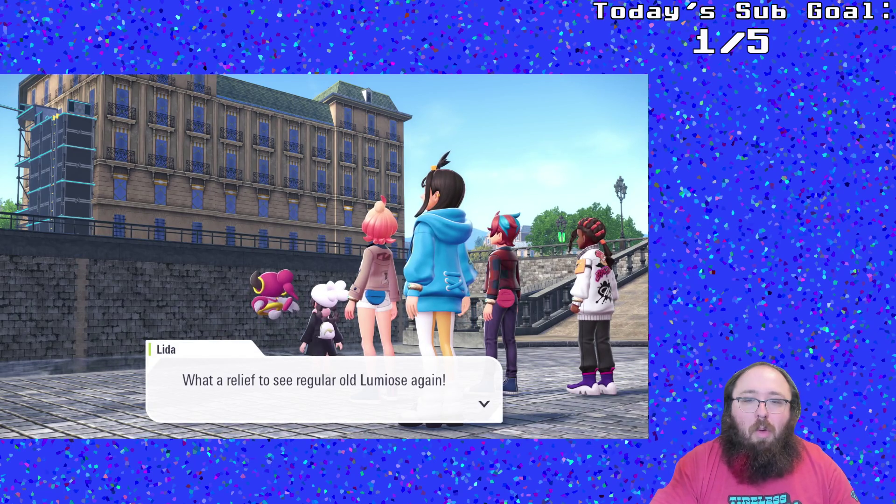
# - Get through Lida's and Naveen's lines and answer 'Yeah, good call' to telling Vinnie
pyautogui.press('Return')
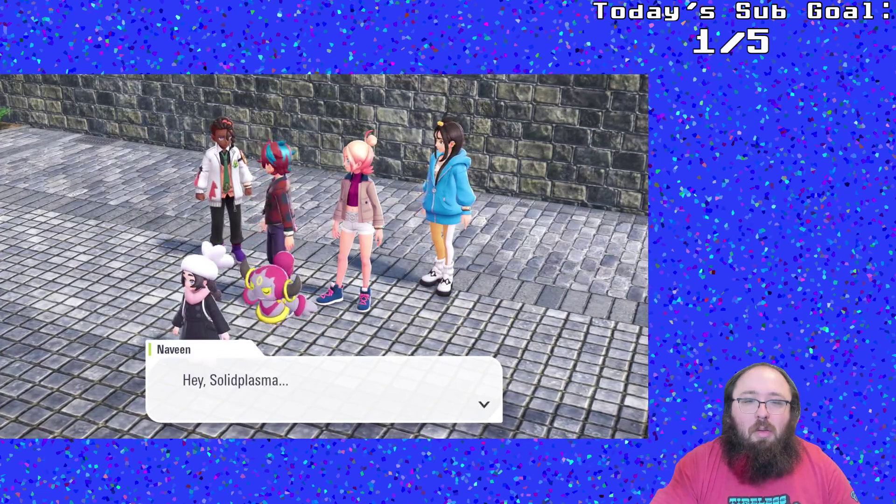
pyautogui.press('Return')
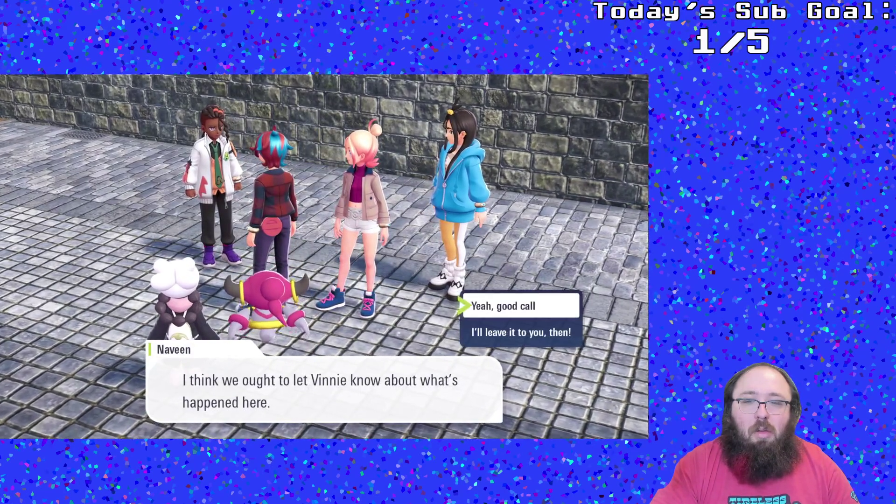
pyautogui.press('Return')
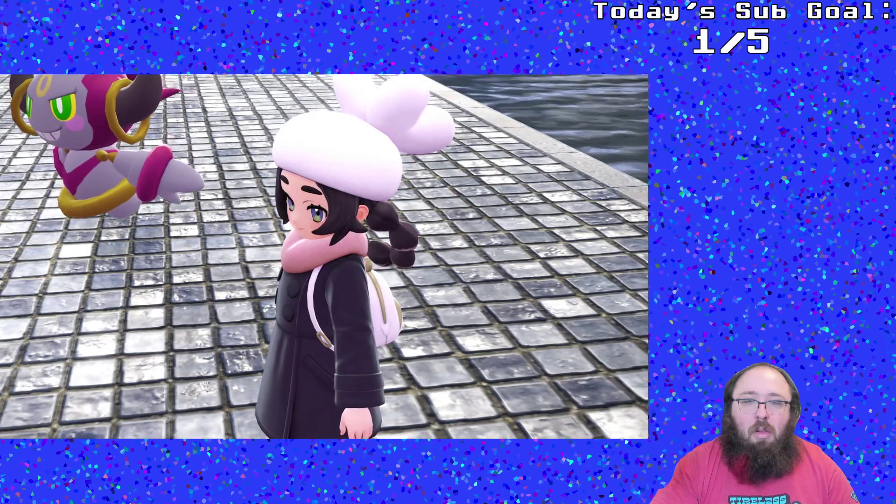